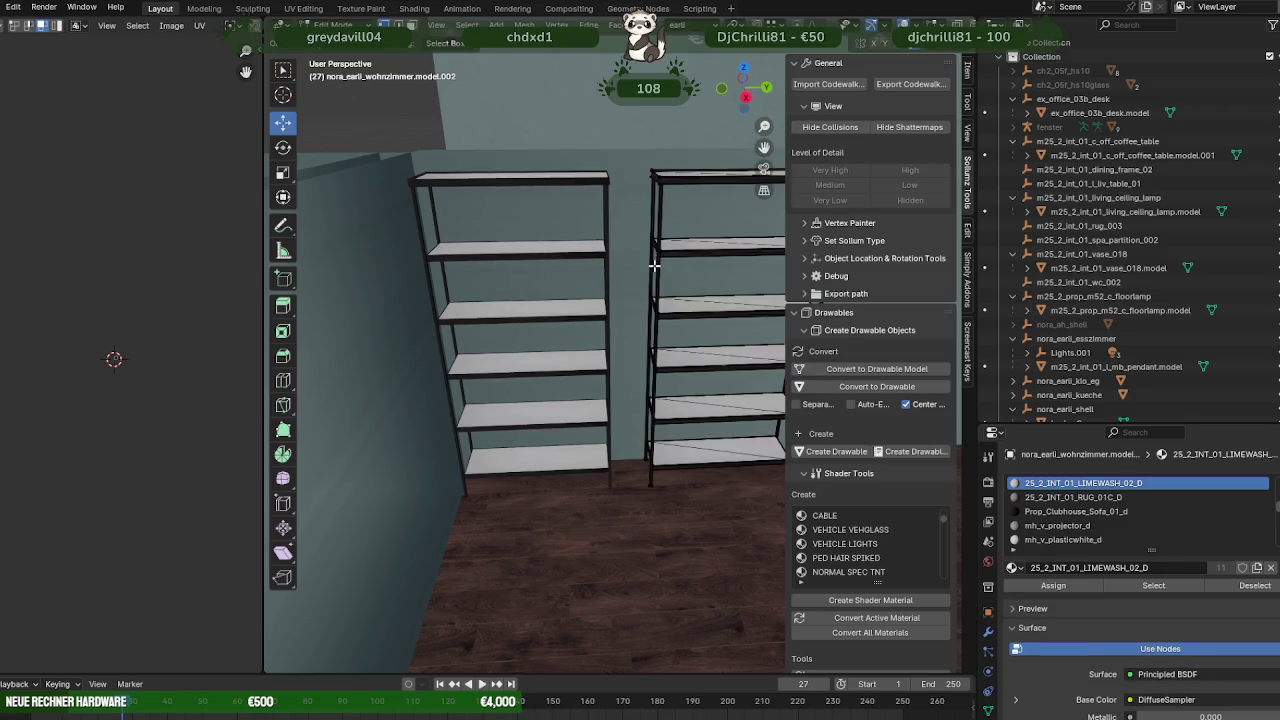
With the whole shelf mesh selected, slide it left until it butts against the black shelf
key(a)
middle_drag(660, 280, 665, 313)
drag(671, 328, 658, 247)
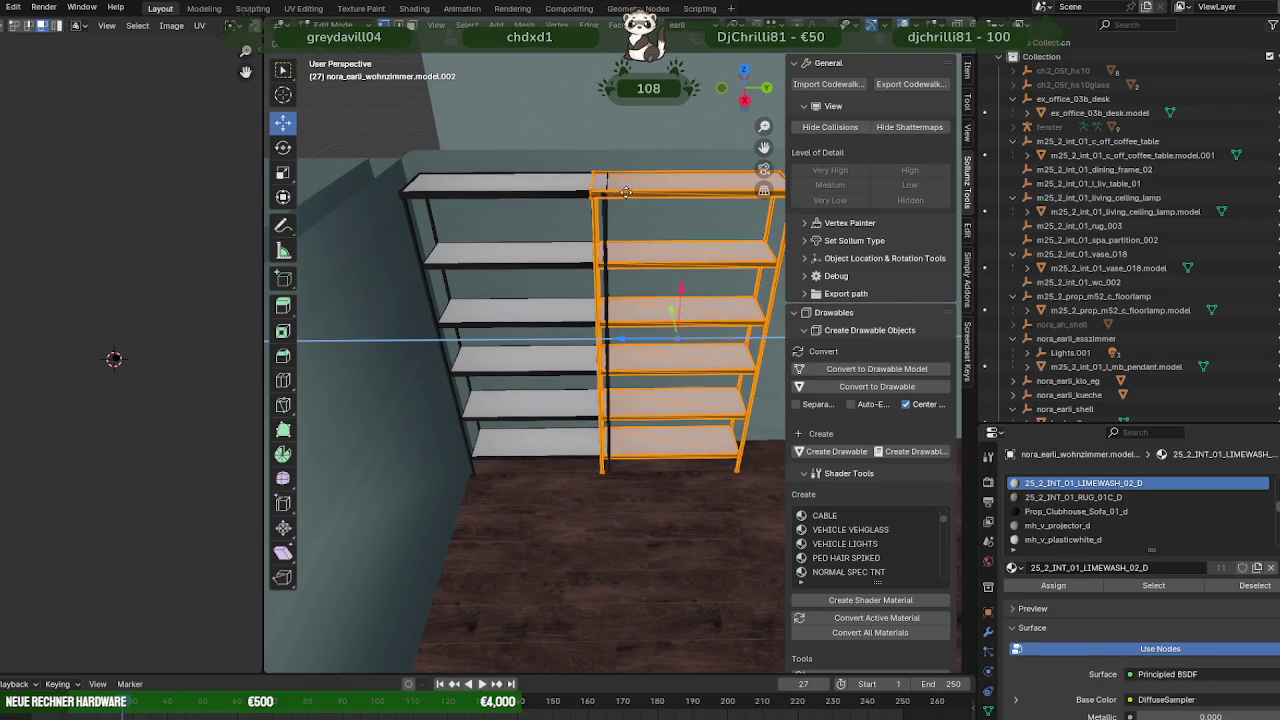
drag(647, 311, 667, 170)
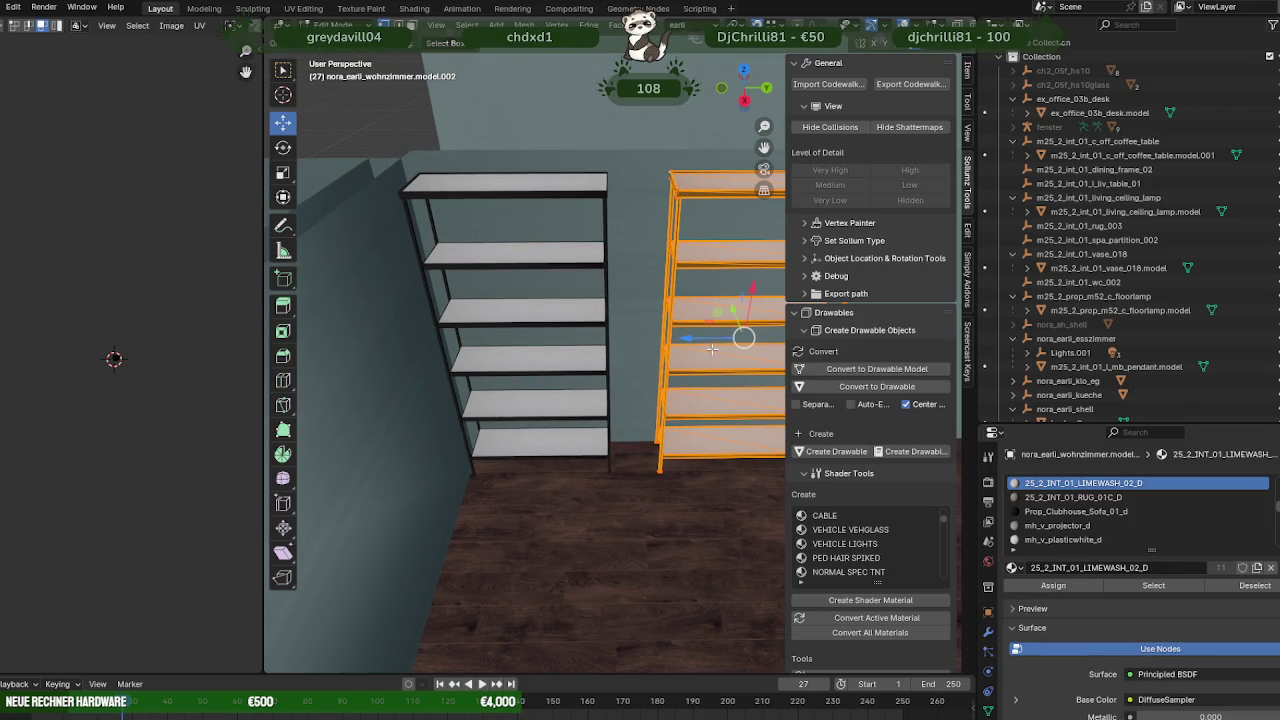
drag(712, 349, 660, 340)
middle_drag(660, 330, 676, 316)
Make the right-hand shelf unit the active object
click(627, 326)
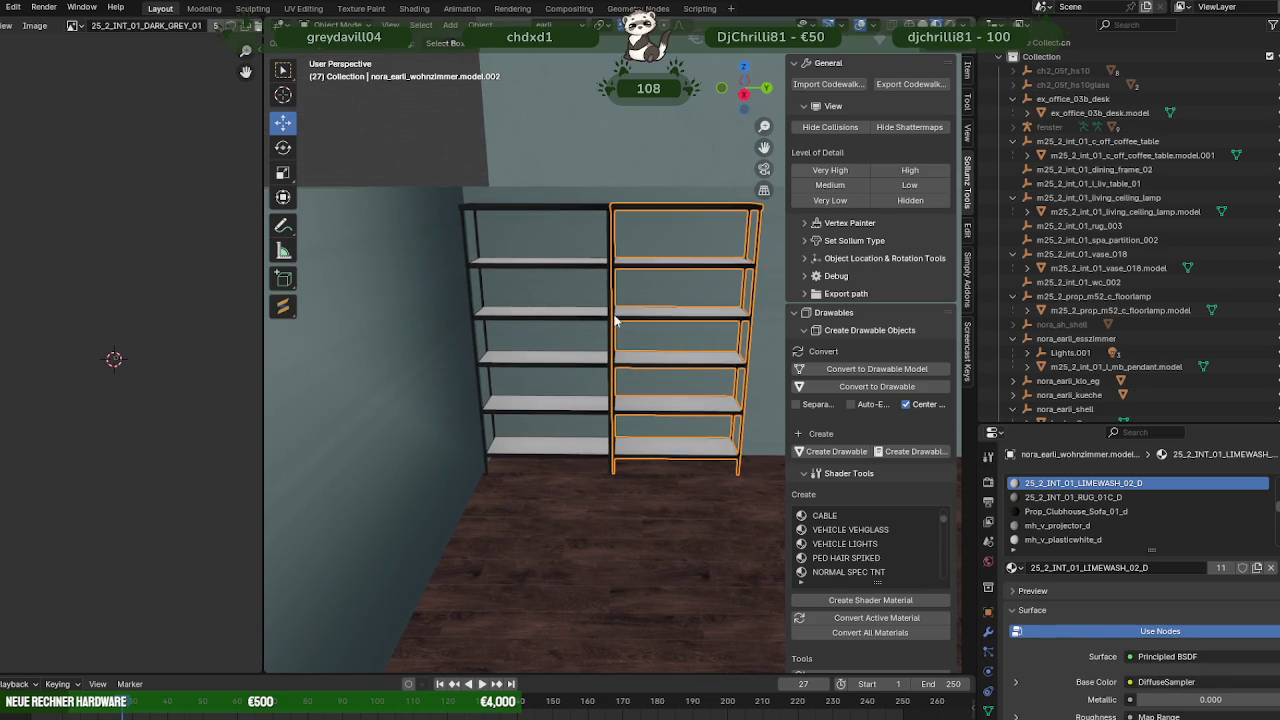
click(584, 320)
click(584, 320)
mouse_move(584, 320)
middle_down()
mouse_move(640, 360)
mouse_move(474, 347)
middle_up()
scroll(640, 360, down, 2)
Duplicate the shelf with Shift+D and slide the copy flush against the black shelf
key(shift+d)
click(664, 381)
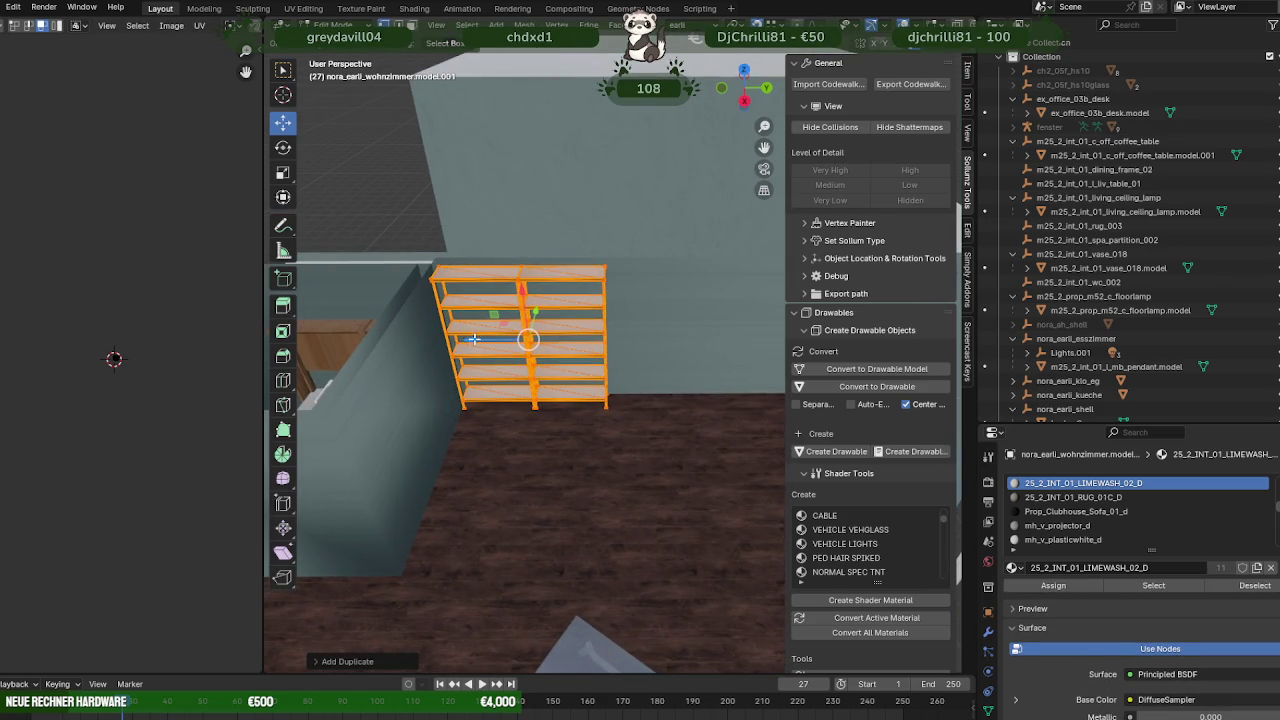
drag(474, 339, 612, 272)
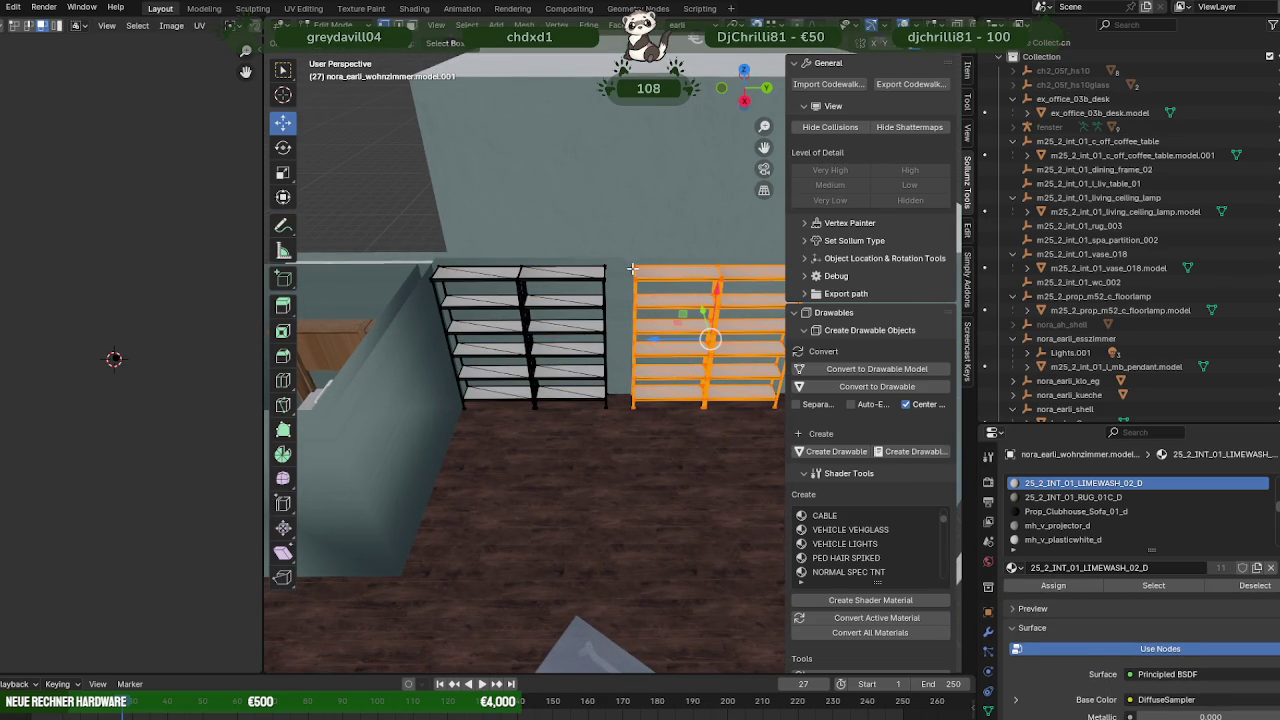
mouse_move(661, 310)
middle_down()
mouse_move(668, 290)
mouse_move(683, 362)
middle_up()
drag(617, 367, 530, 258)
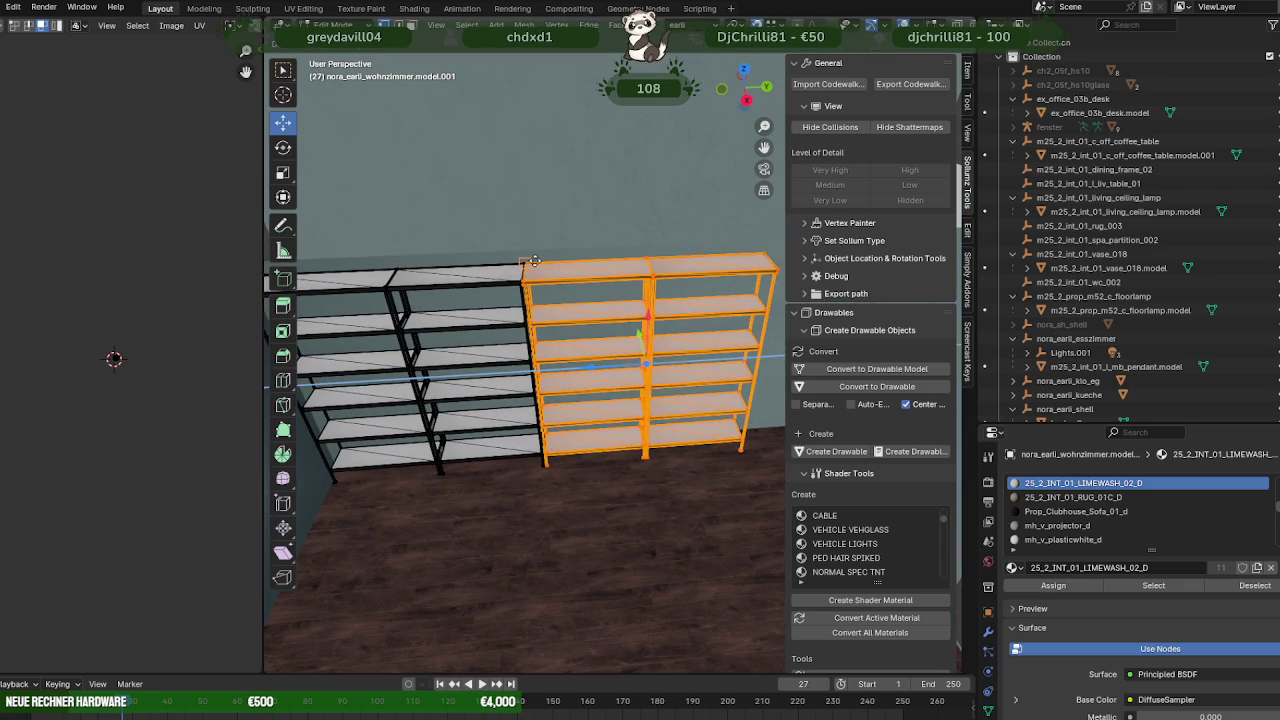
mouse_move(530, 258)
middle_down()
mouse_move(562, 279)
mouse_move(599, 390)
middle_up()
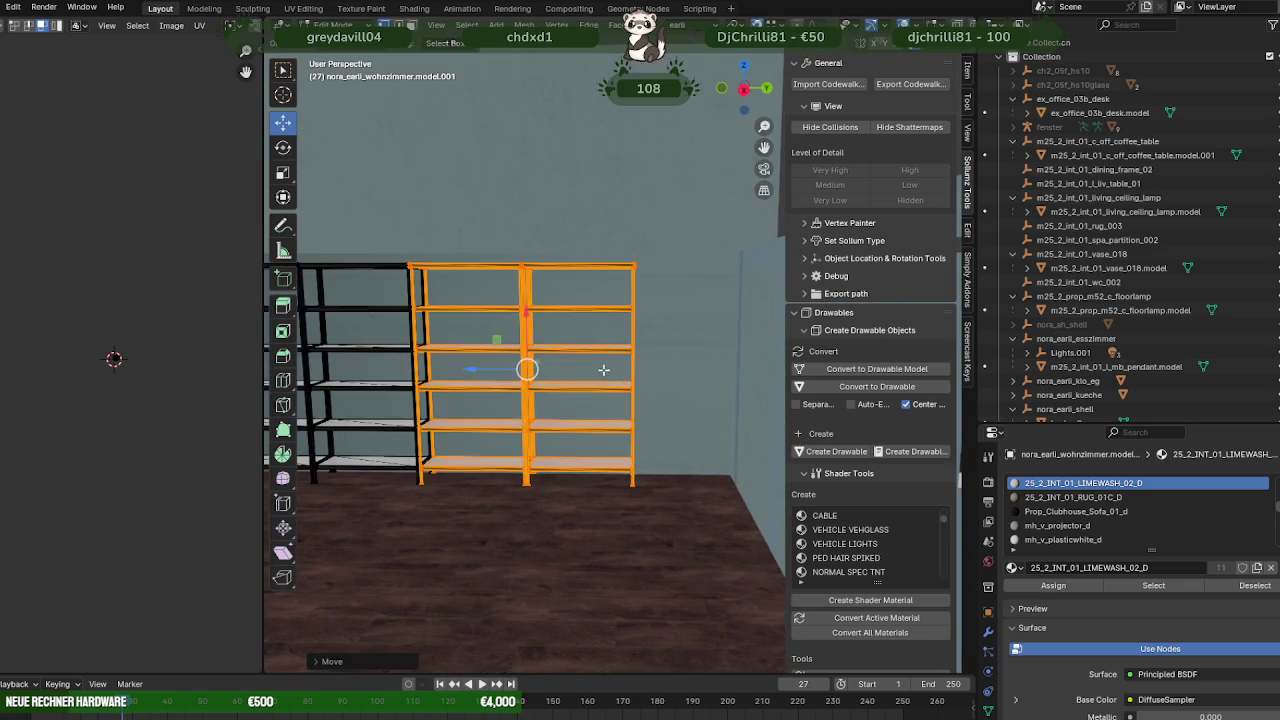
key(Tab)
scroll(599, 390, up, 2)
key(Tab)
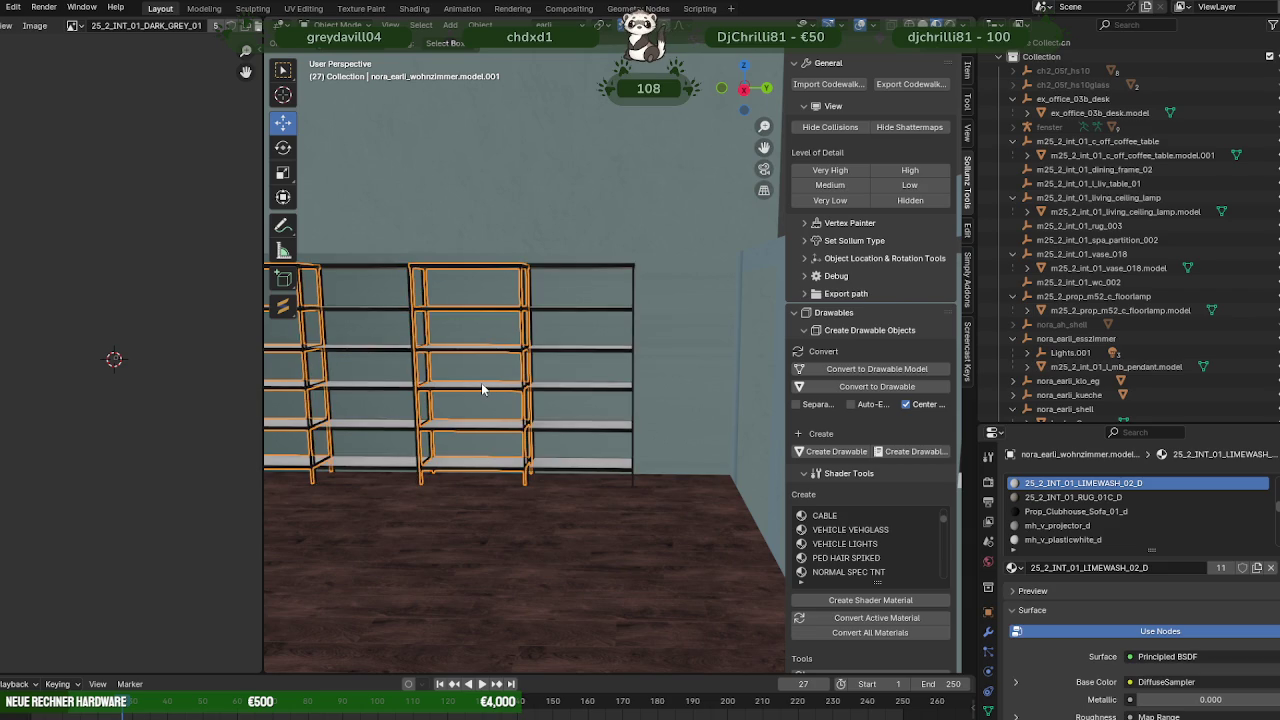
scroll(481, 385, down, 3)
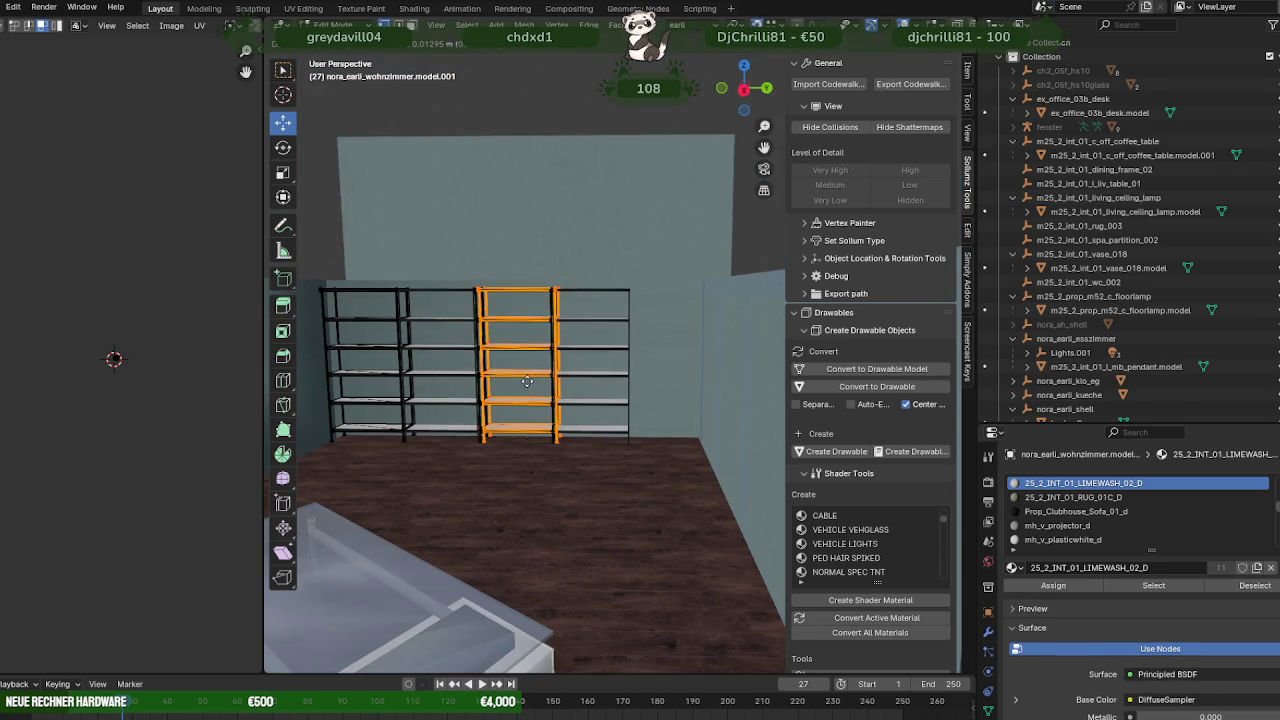
Duplicate the shelf unit and snap the copy flush at the right end of the row
key(shift+d)
key(z)
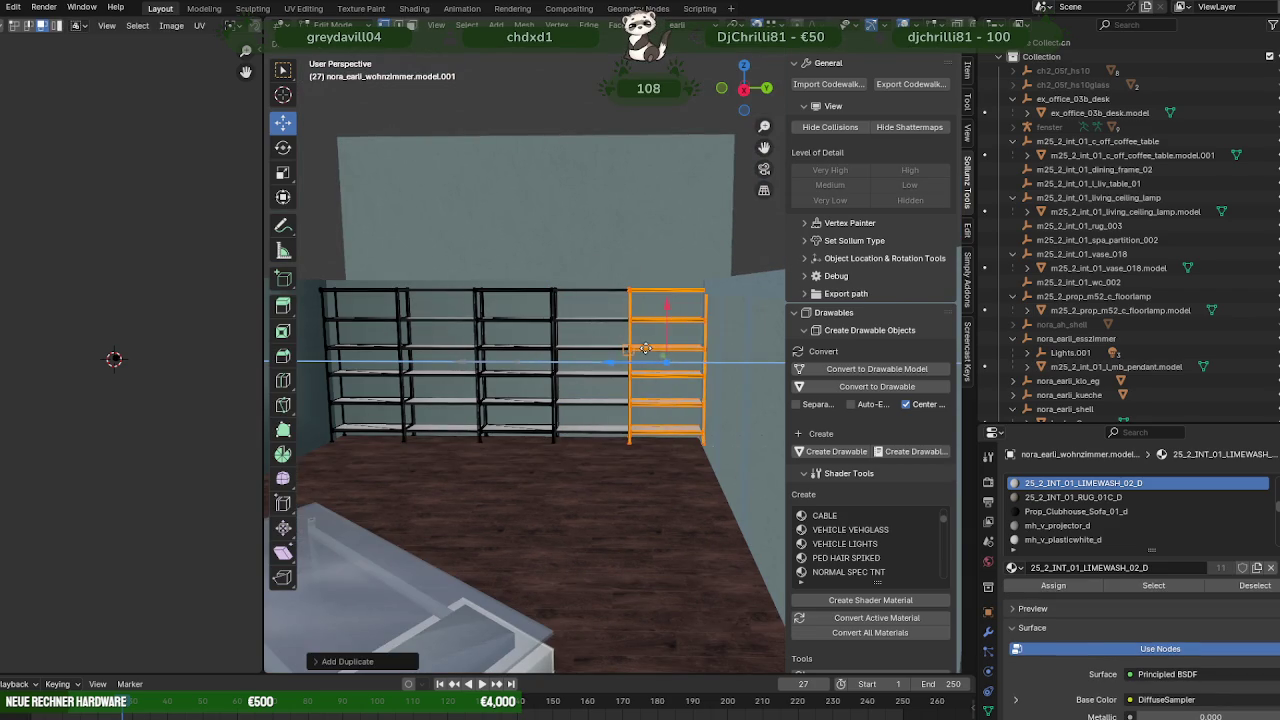
click(664, 360)
scroll(657, 261, up, 2)
middle_drag(657, 261, 621, 282)
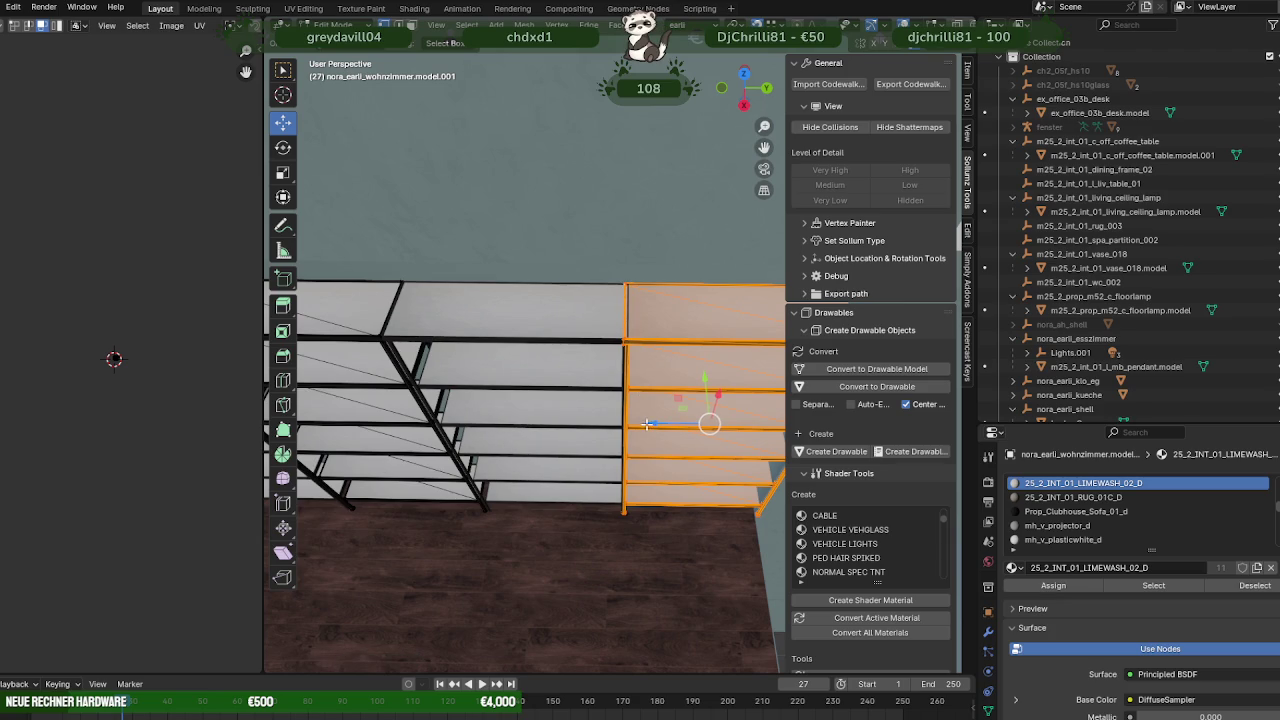
drag(648, 424, 648, 282)
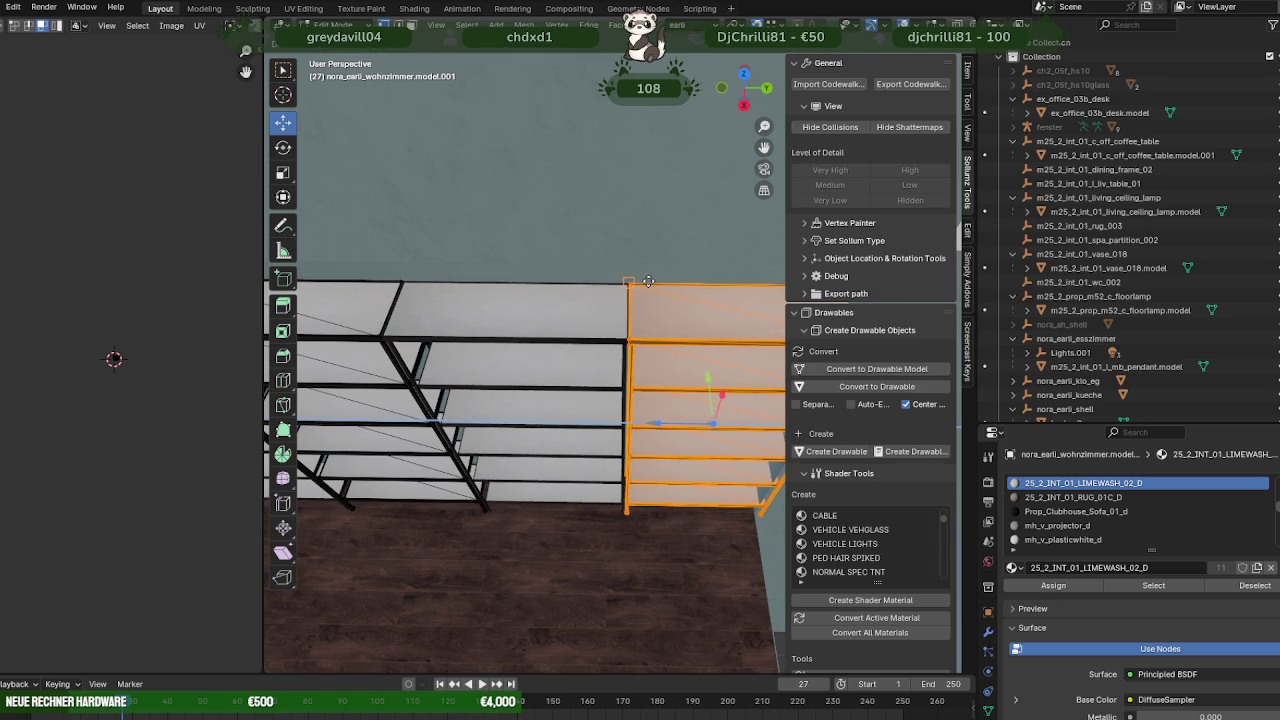
mouse_move(648, 282)
middle_down()
mouse_move(640, 357)
mouse_move(600, 349)
mouse_move(703, 375)
middle_up()
Open the neighbouring wall panel wand.013 in Edit Mode
key(Tab)
click(449, 418)
mouse_move(449, 418)
middle_down()
mouse_move(430, 447)
mouse_move(488, 468)
mouse_move(559, 452)
mouse_move(550, 484)
mouse_move(590, 465)
mouse_move(560, 443)
mouse_move(571, 458)
middle_up()
key(Tab)
click(598, 475)
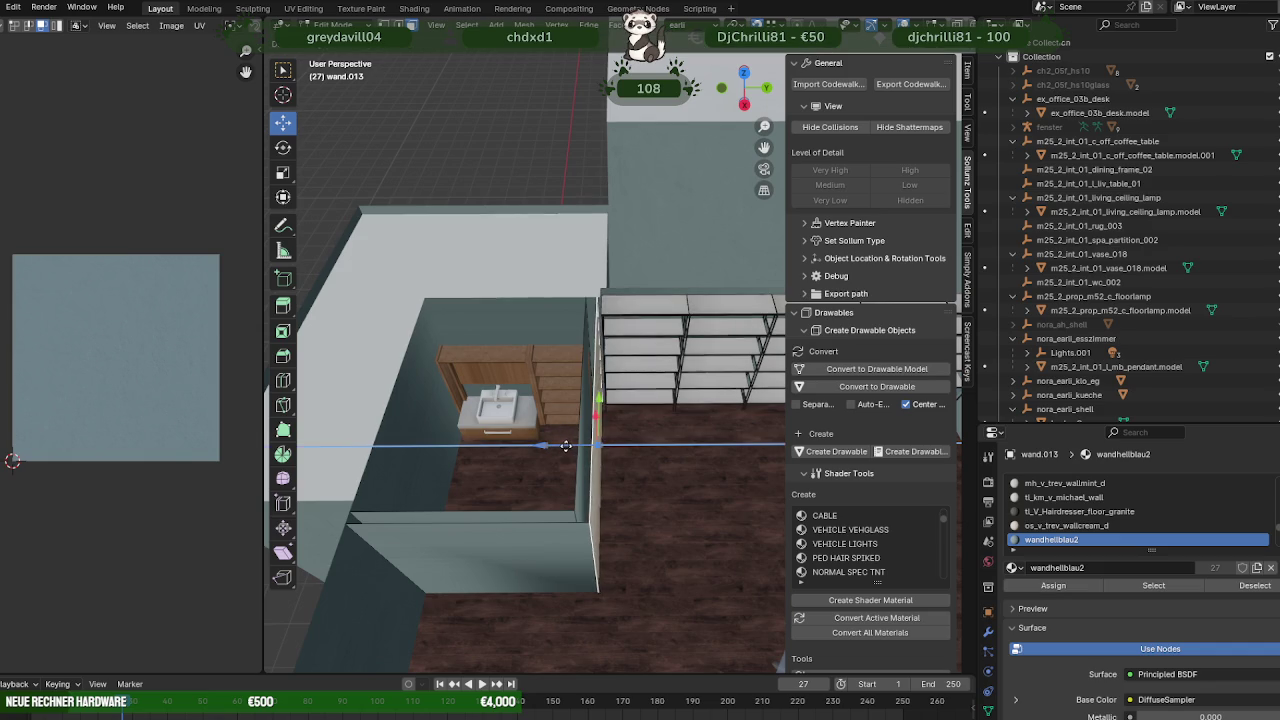
mouse_move(568, 450)
middle_down()
mouse_move(570, 420)
mouse_move(628, 413)
mouse_move(638, 391)
mouse_move(579, 392)
mouse_move(619, 390)
mouse_move(584, 384)
mouse_move(591, 370)
mouse_move(640, 383)
middle_up()
key(Tab)
scroll(610, 383, up, 3)
click(582, 376)
click(581, 390)
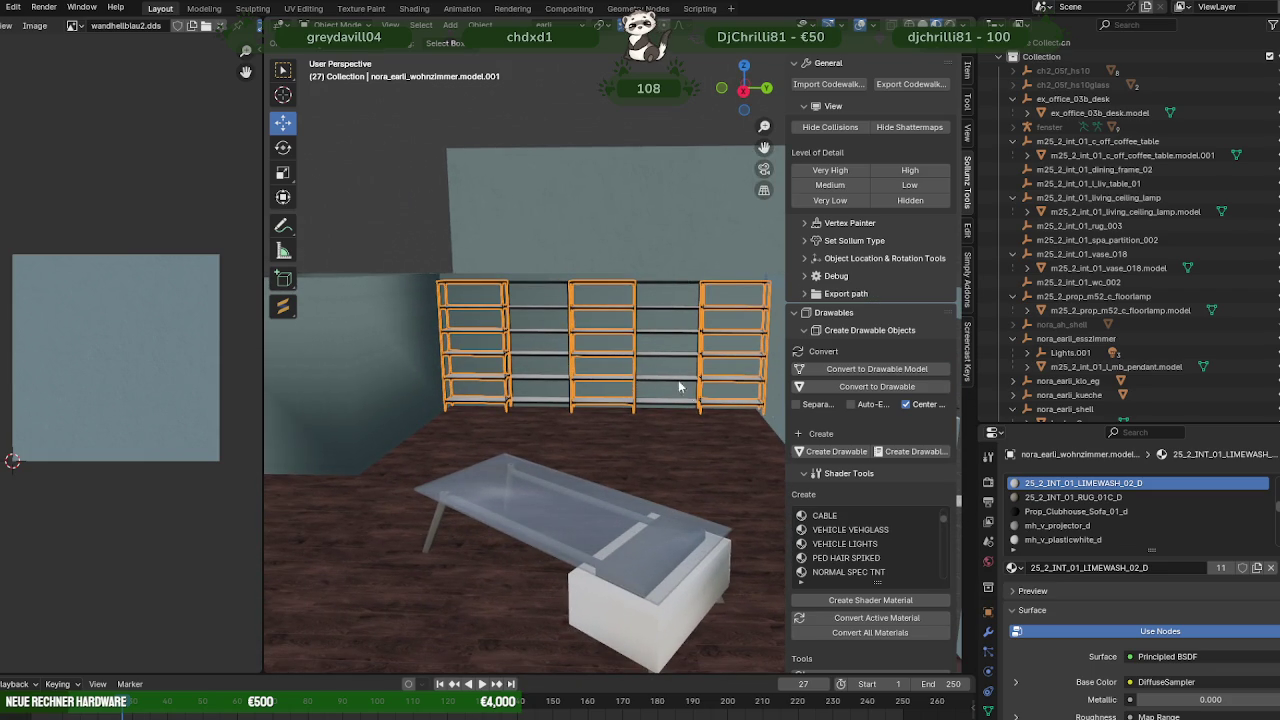
mouse_move(679, 386)
middle_down()
mouse_move(600, 386)
mouse_move(690, 371)
mouse_move(759, 459)
mouse_move(694, 433)
mouse_move(683, 479)
mouse_move(634, 490)
mouse_move(530, 473)
mouse_move(551, 446)
mouse_move(609, 437)
mouse_move(557, 449)
mouse_move(641, 458)
mouse_move(618, 459)
mouse_move(616, 426)
mouse_move(558, 383)
middle_up()
key(Tab)
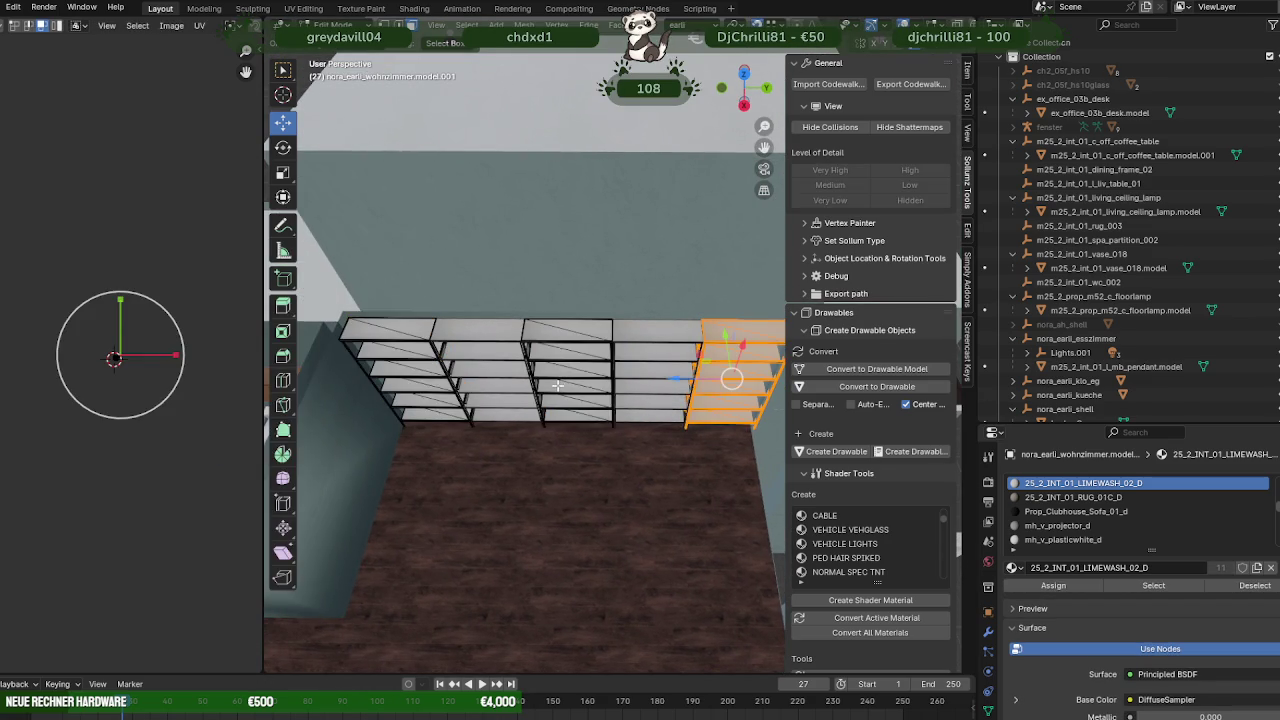
In see-through wireframe view, box-select only the end shelf unit
key(shift+z)
scroll(557, 385, down, 5)
key(l)
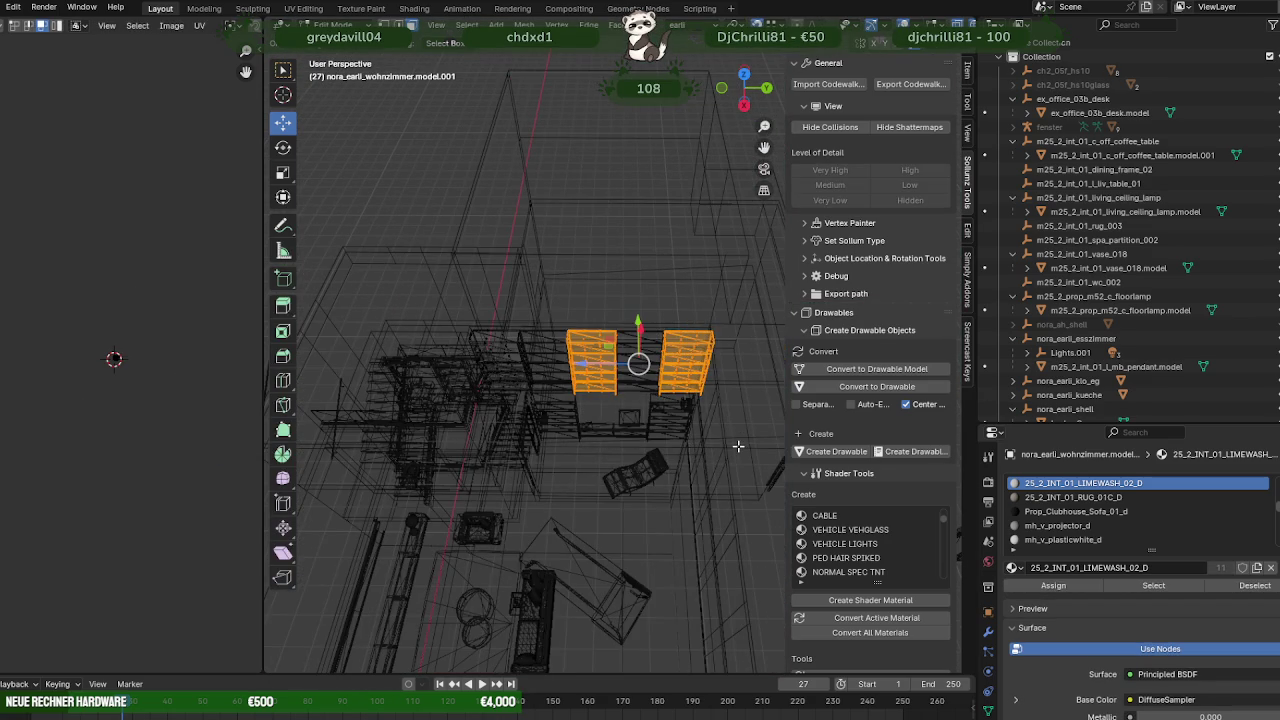
key(alt+a)
scroll(582, 348, up, 3)
scroll(652, 385, up, 2)
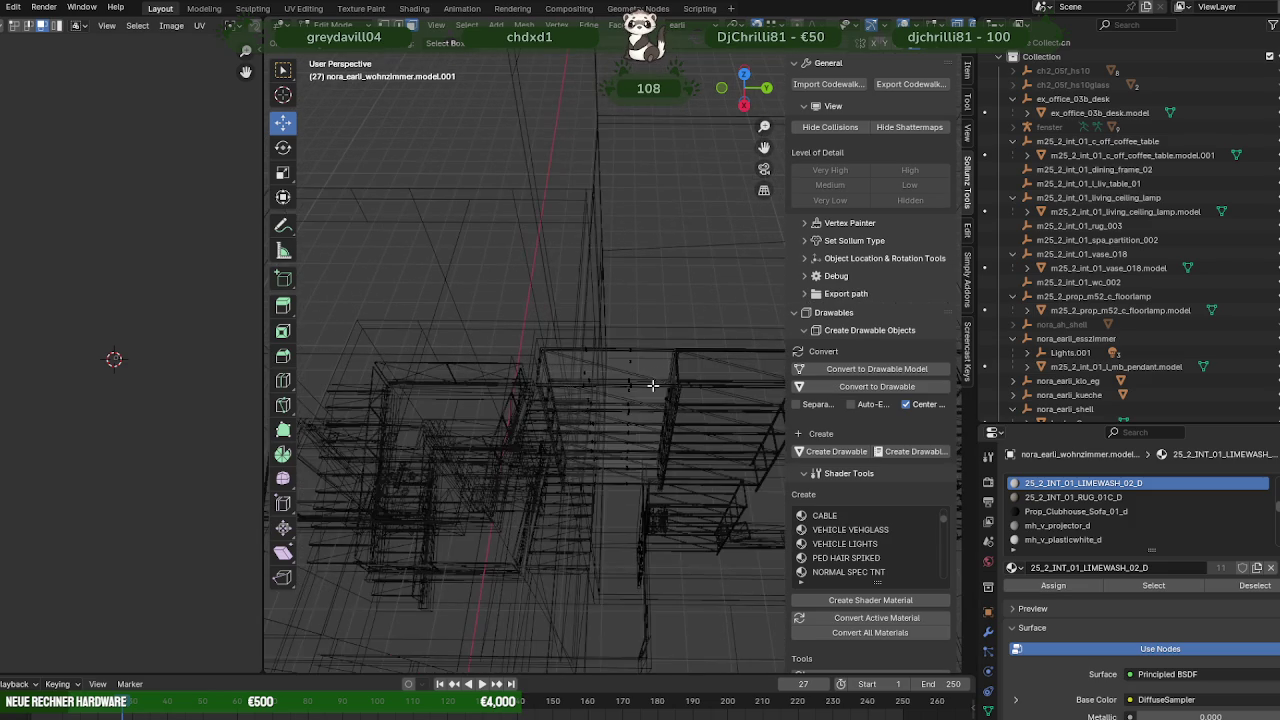
scroll(652, 358, down, 2)
drag(643, 333, 709, 543)
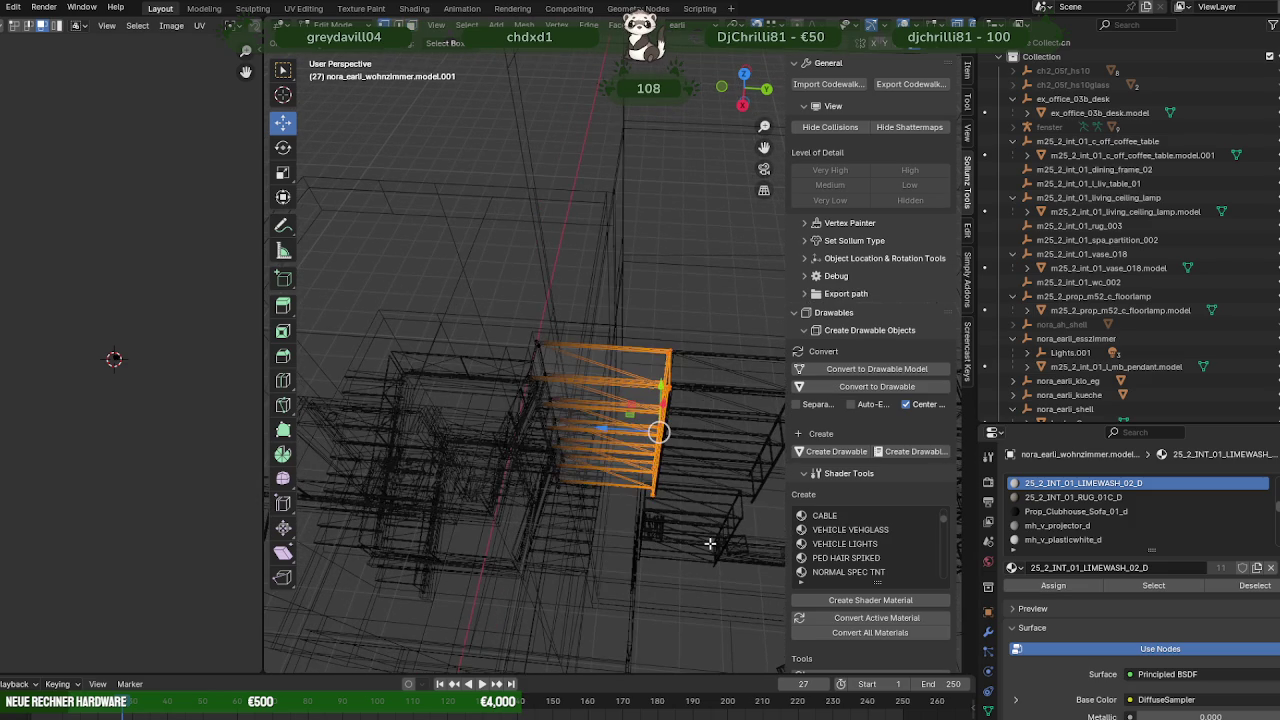
scroll(709, 543, up, 2)
scroll(612, 364, up, 2)
scroll(615, 368, up, 1)
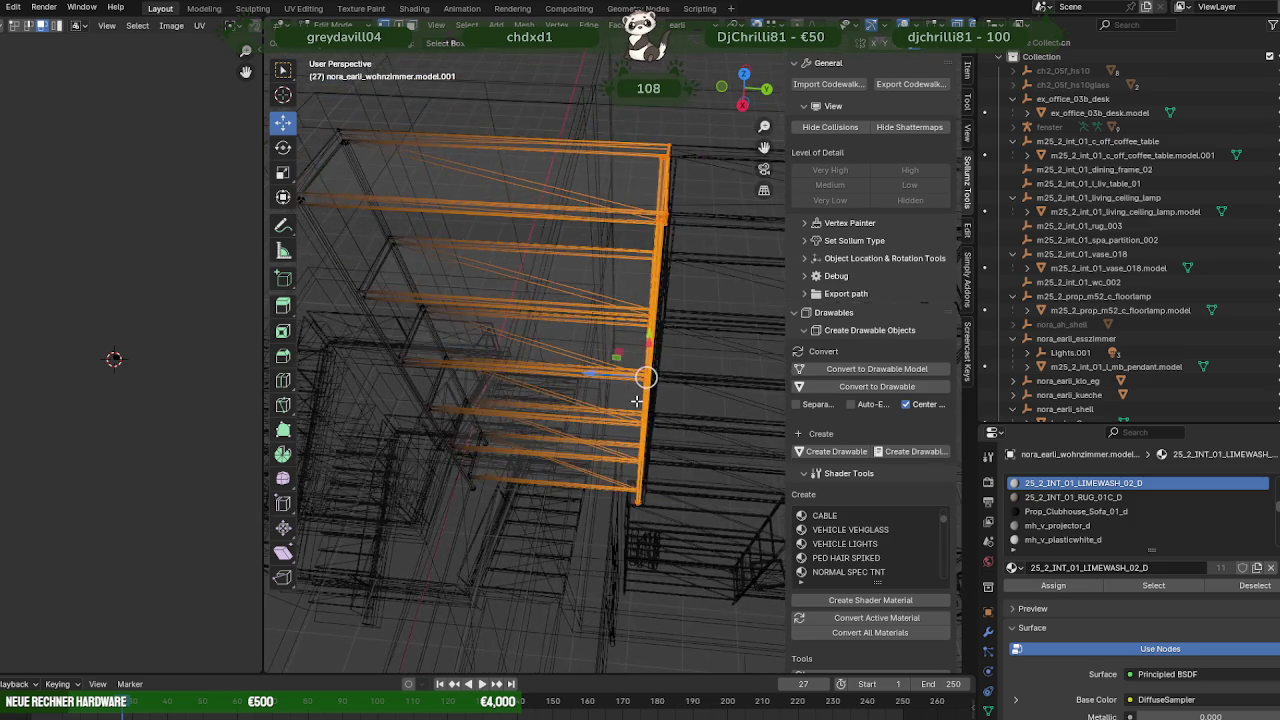
Back in solid shading, slide the end shelf flush against its neighbour and exit Edit Mode
key(shift+z)
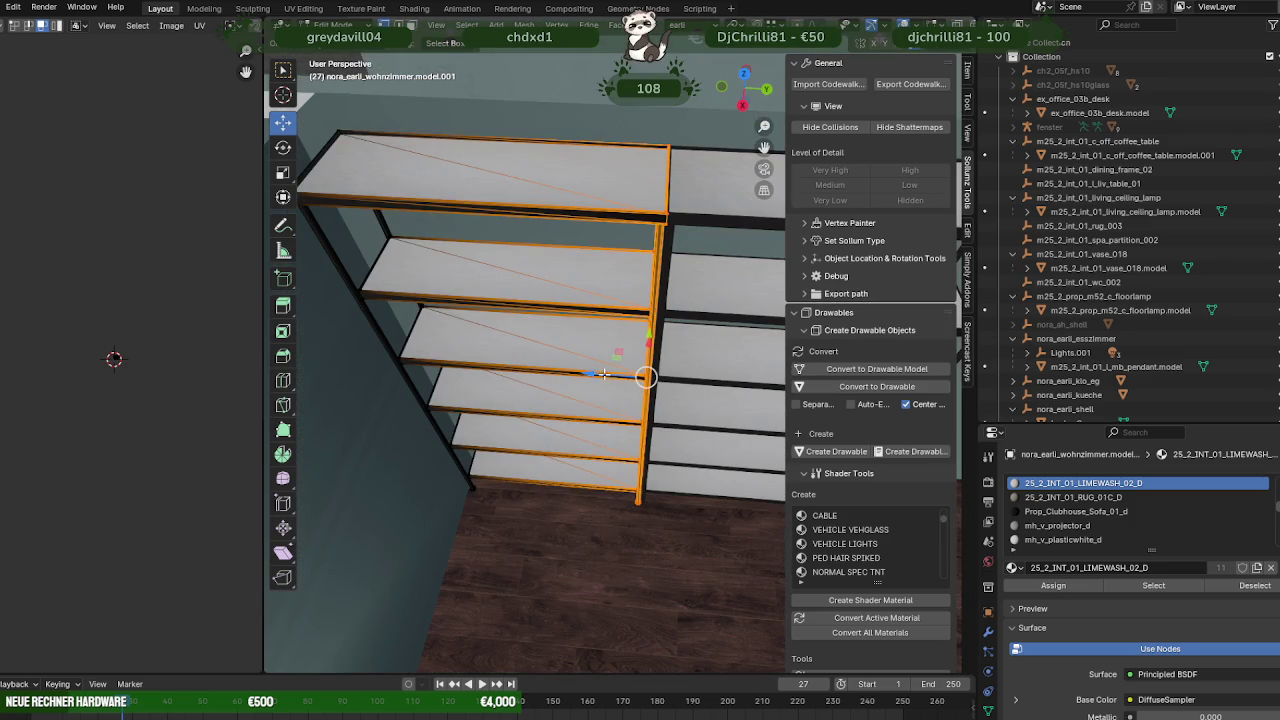
drag(600, 376, 597, 380)
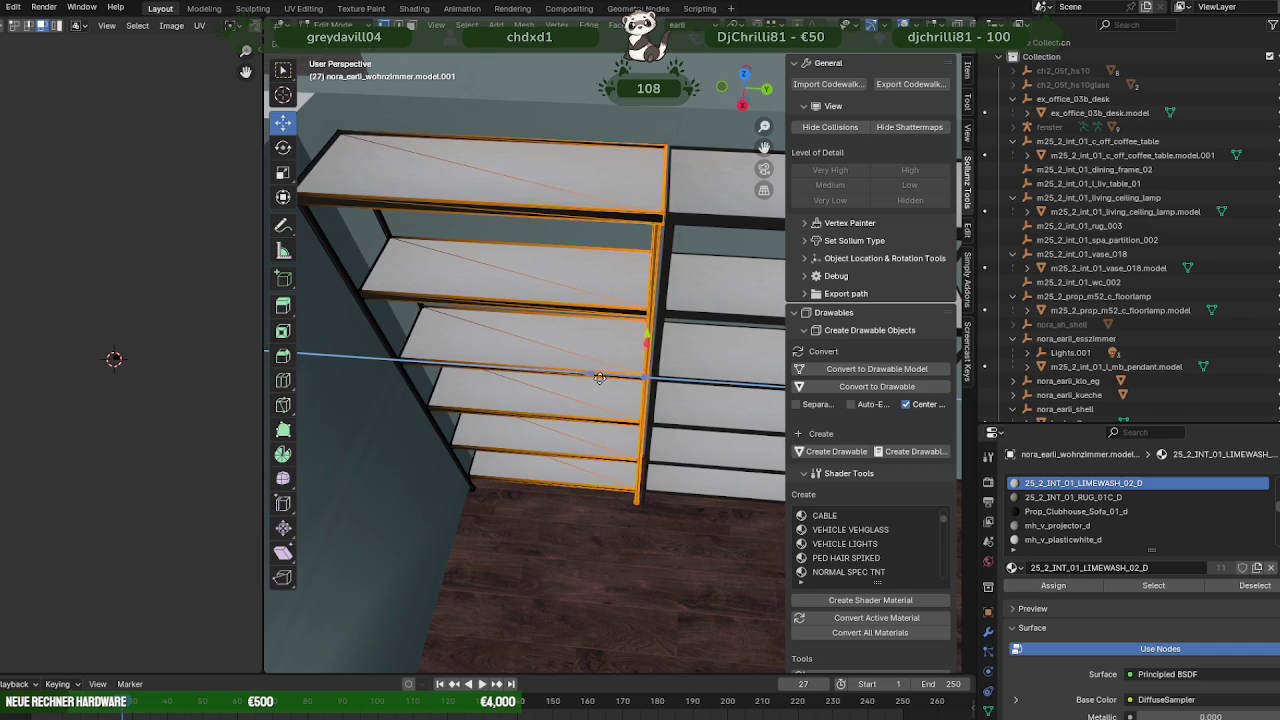
click(597, 380)
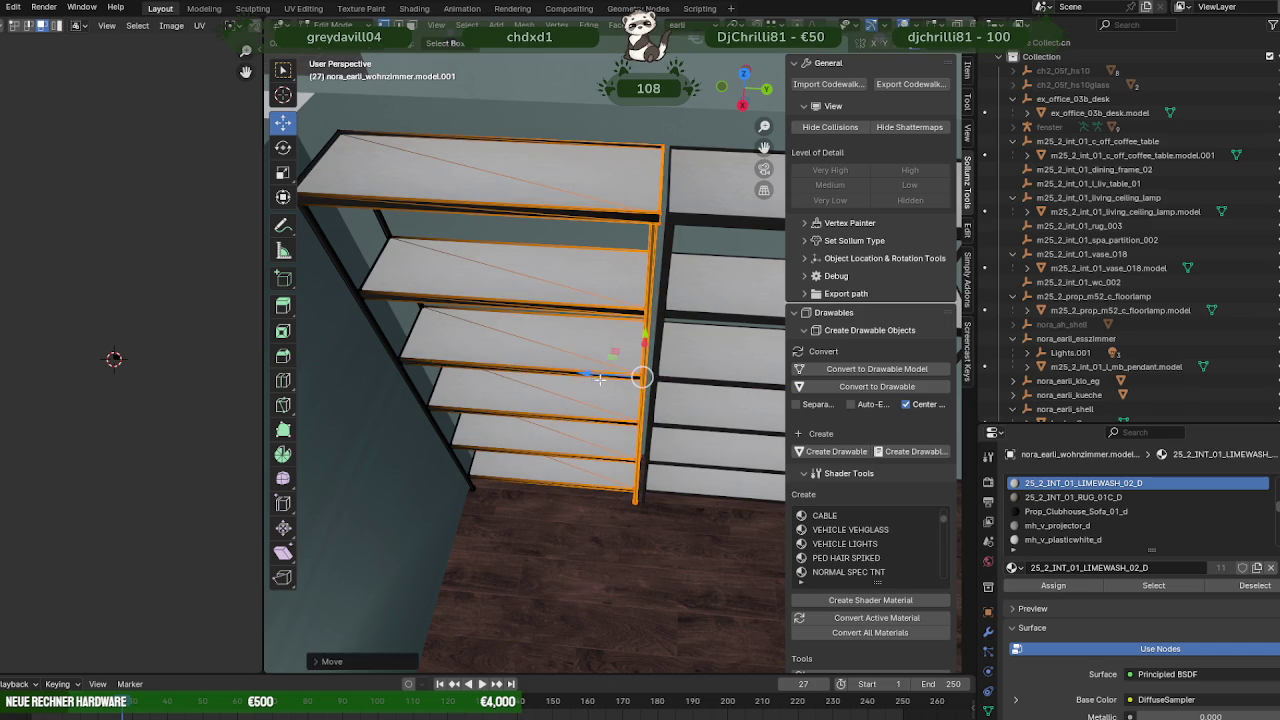
key(Tab)
scroll(693, 340, down, 3)
click(690, 335)
Delete the right-hand shelf, duplicate the left shelf and separate the copy into its own object
key(Delete)
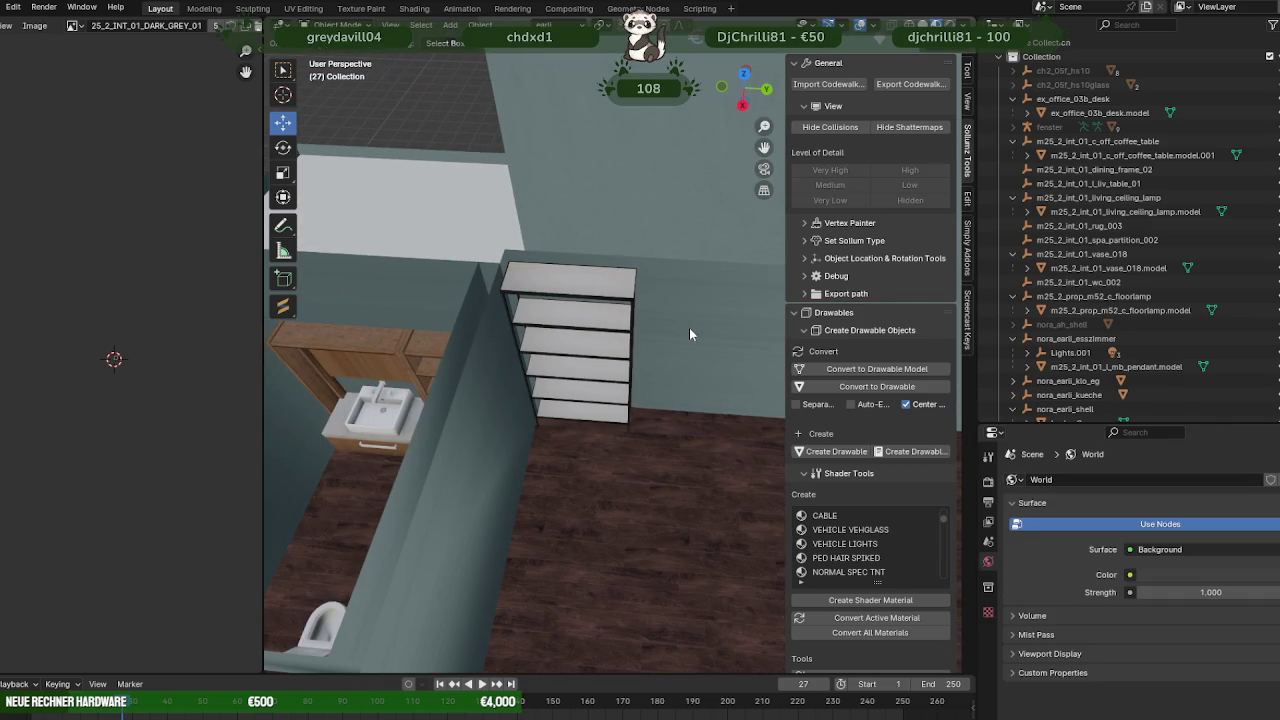
click(625, 318)
key(Tab)
key(shift+d)
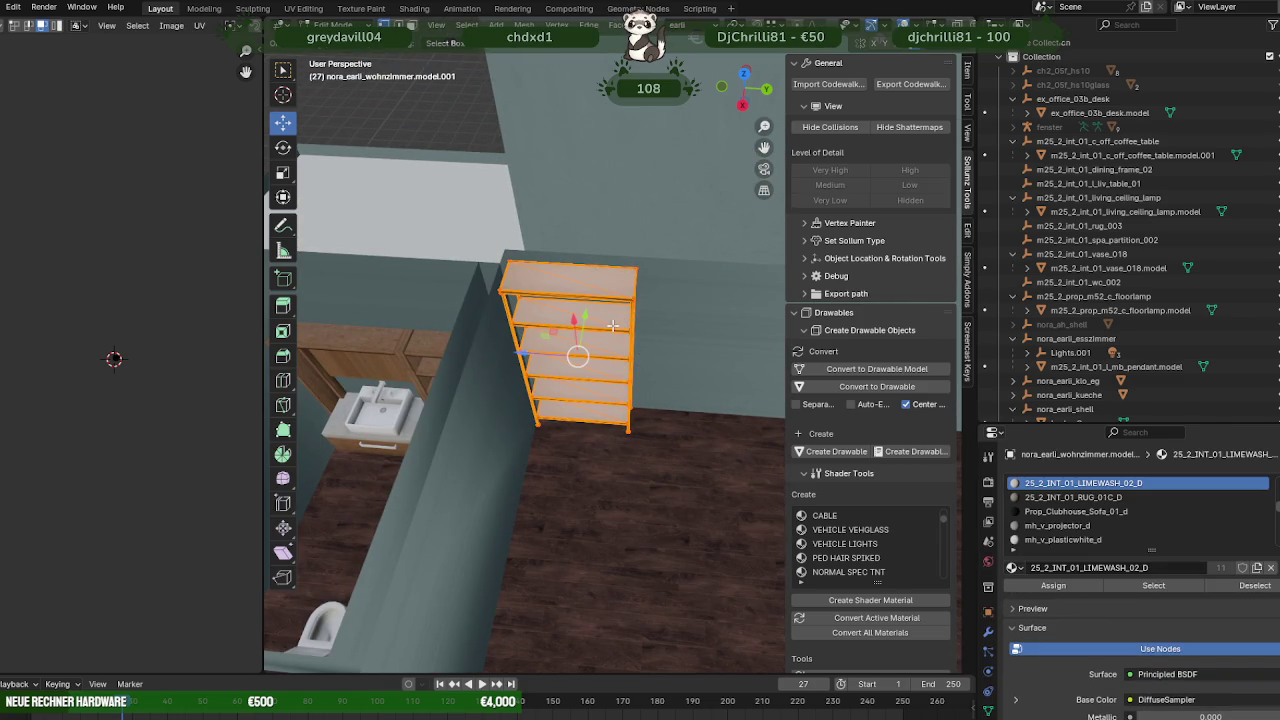
right_click(620, 328)
drag(515, 350, 680, 400)
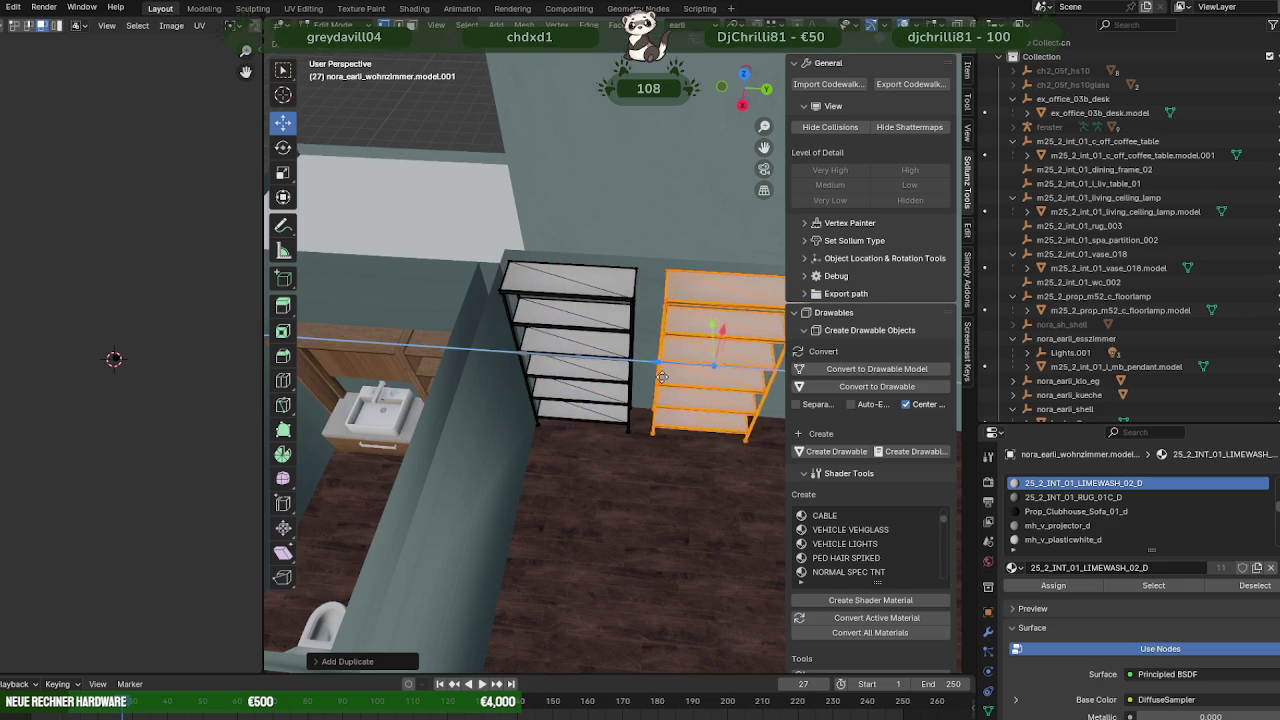
key(ctrl+v)
click(758, 410)
Slide the separated orange shelf along the Y axis until it sits flush against the black shelf
key(Tab)
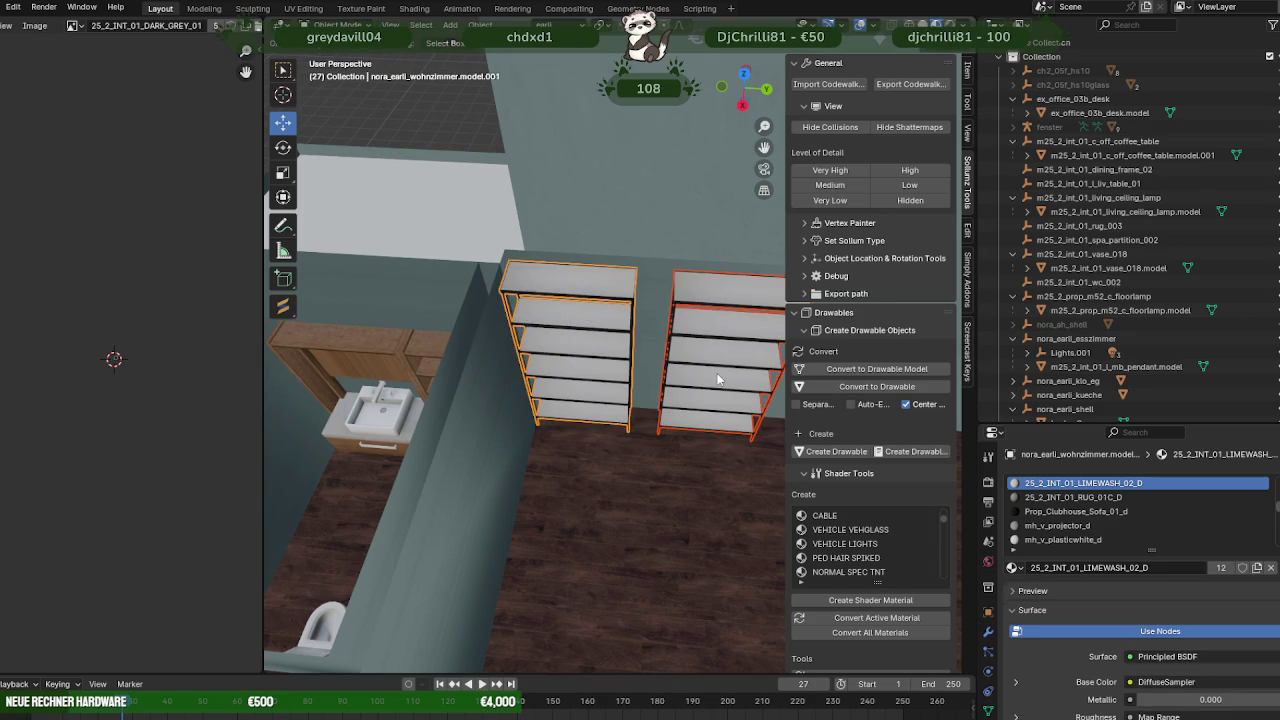
click(706, 357)
key(Tab)
middle_drag(706, 357, 692, 366)
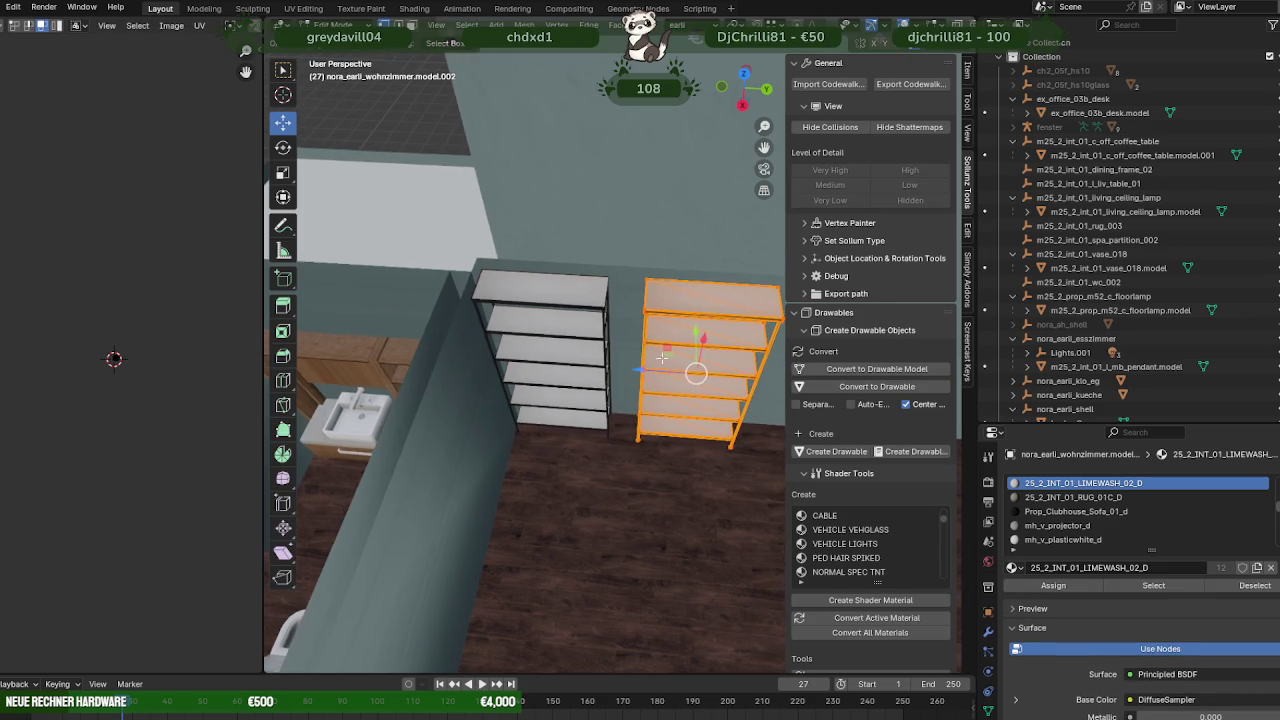
key(g)
key(y)
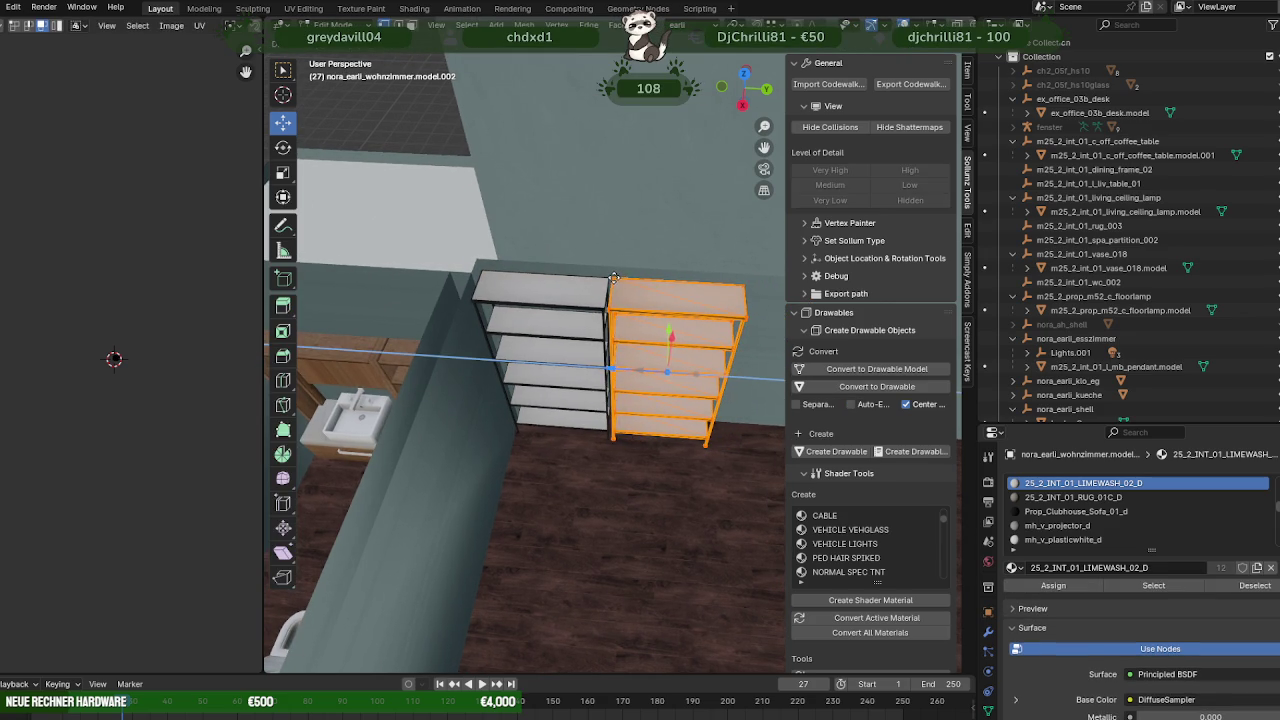
click(620, 274)
scroll(613, 275, up, 2)
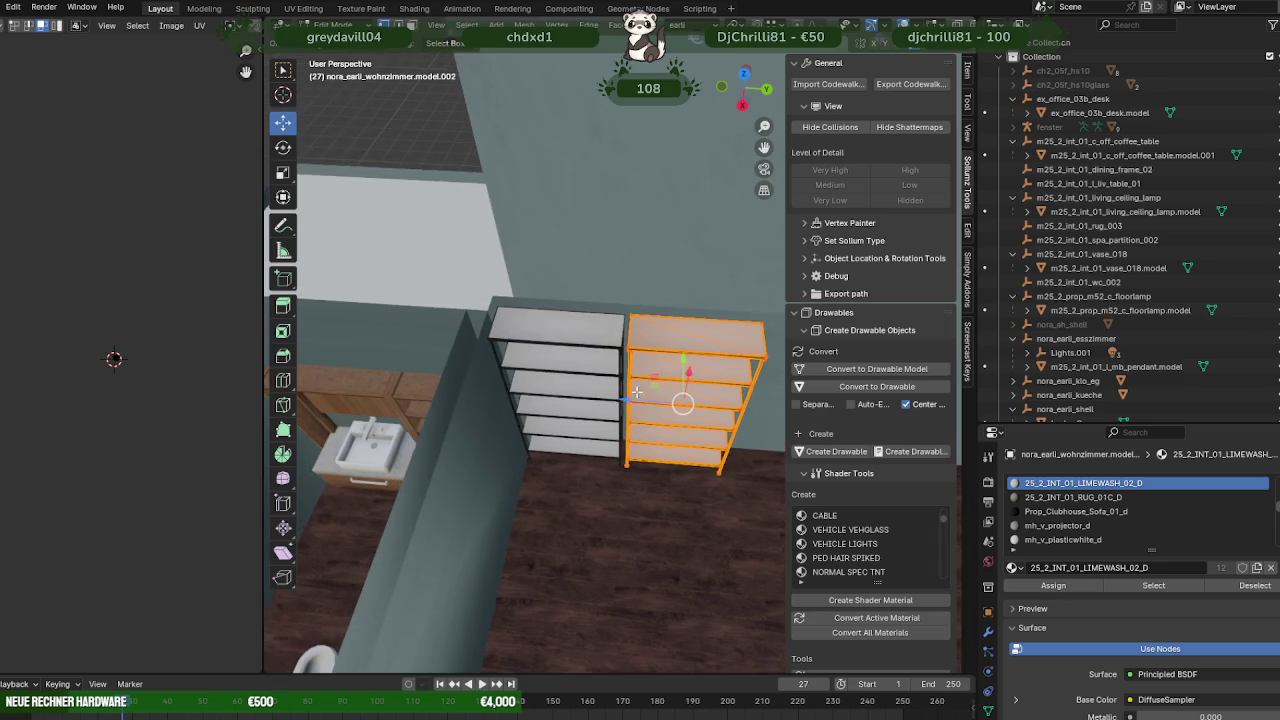
key(g)
key(y)
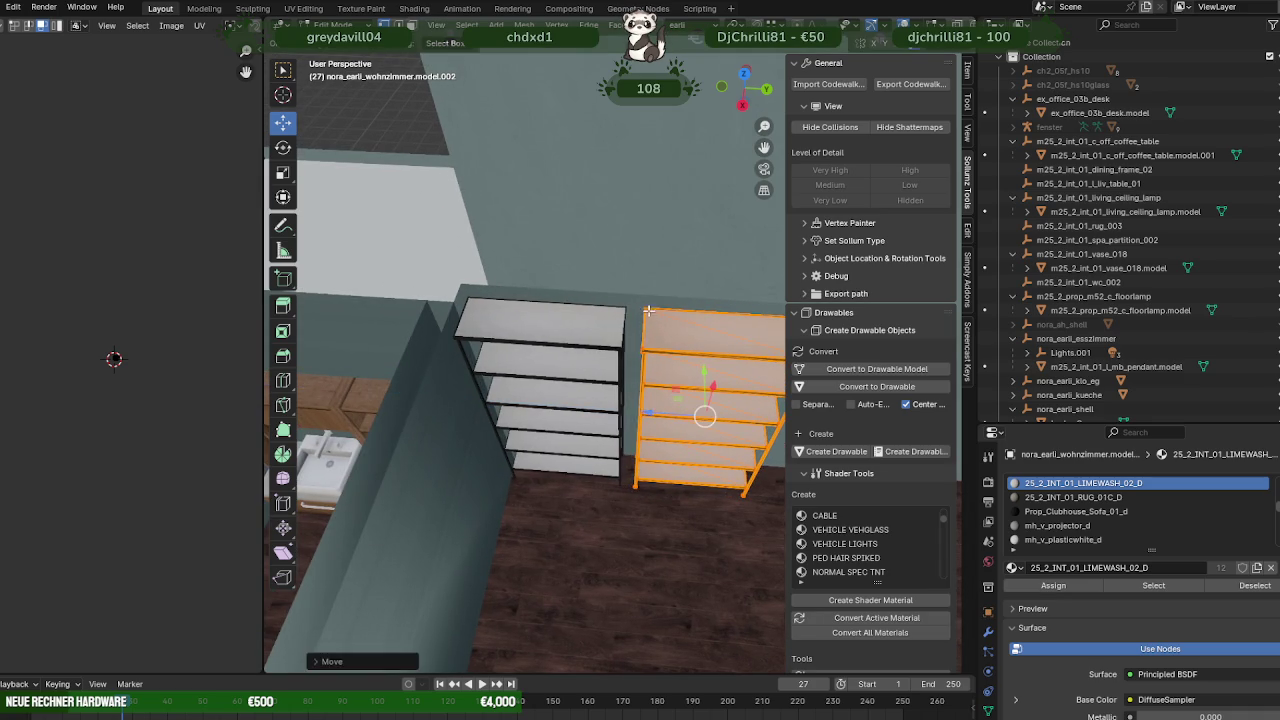
click(620, 352)
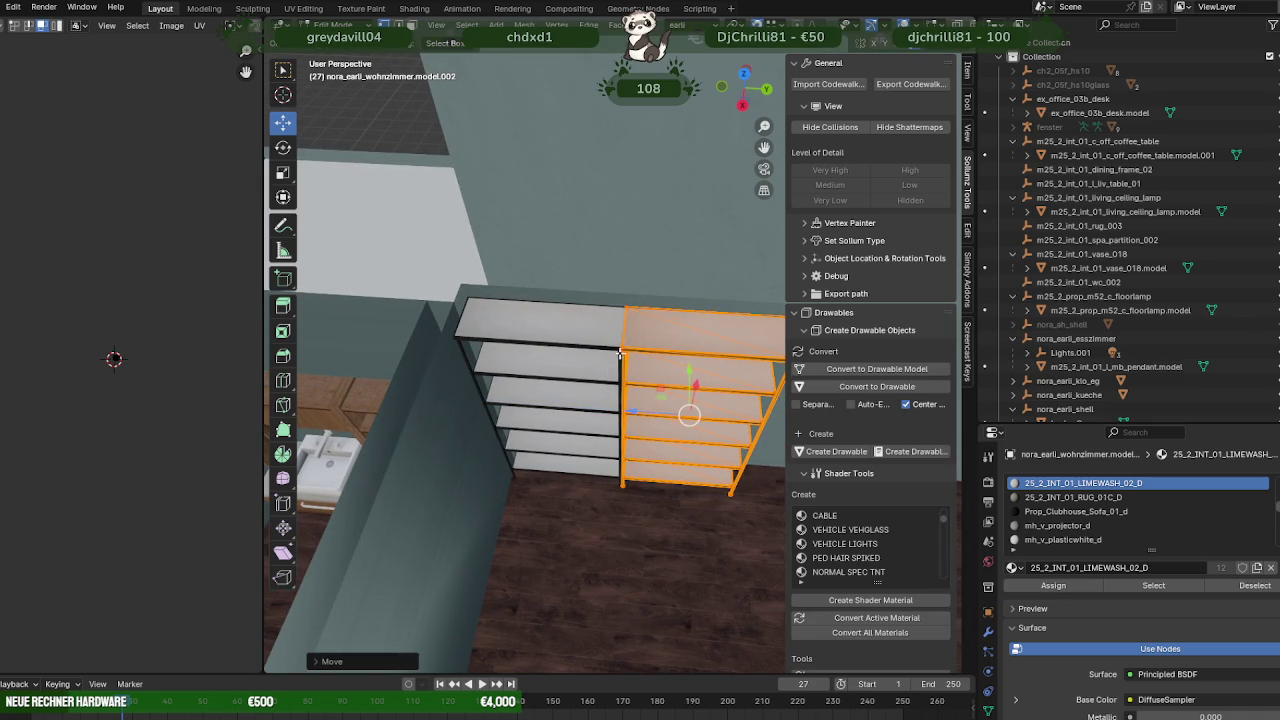
key(Tab)
Duplicate both shelf halves together and place the copies further along the wall
shift+click(588, 340)
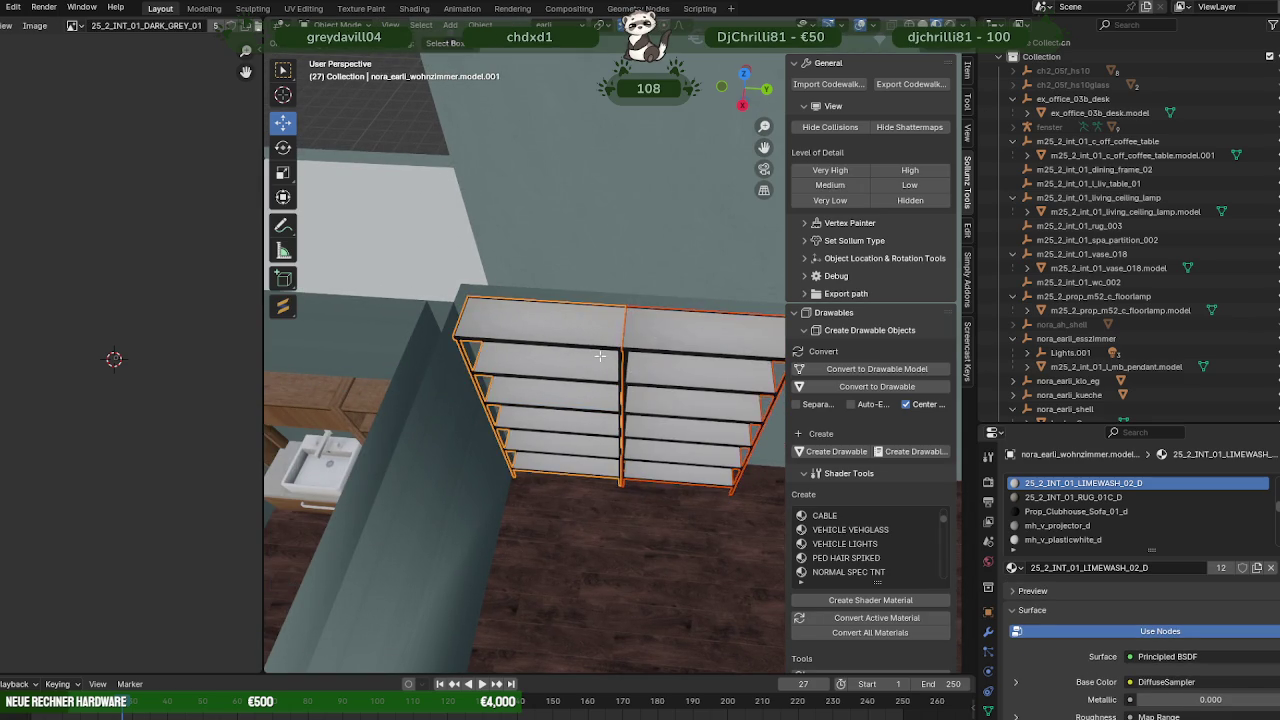
key(Tab)
key(shift+d)
right_click(645, 395)
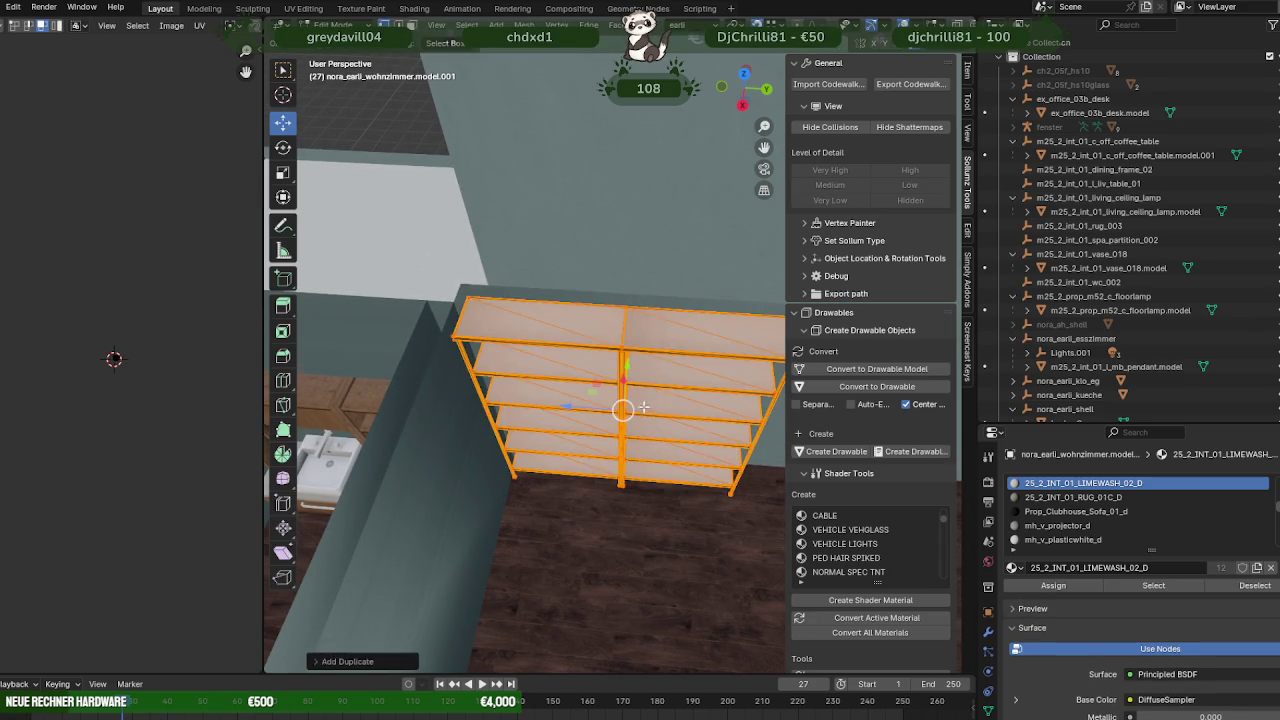
scroll(640, 400, down, 2)
key(g)
key(z)
click(747, 384)
Reposition the orange shelf along the wall axis
mouse_move(747, 384)
middle_down()
mouse_move(677, 370)
mouse_move(708, 363)
middle_up()
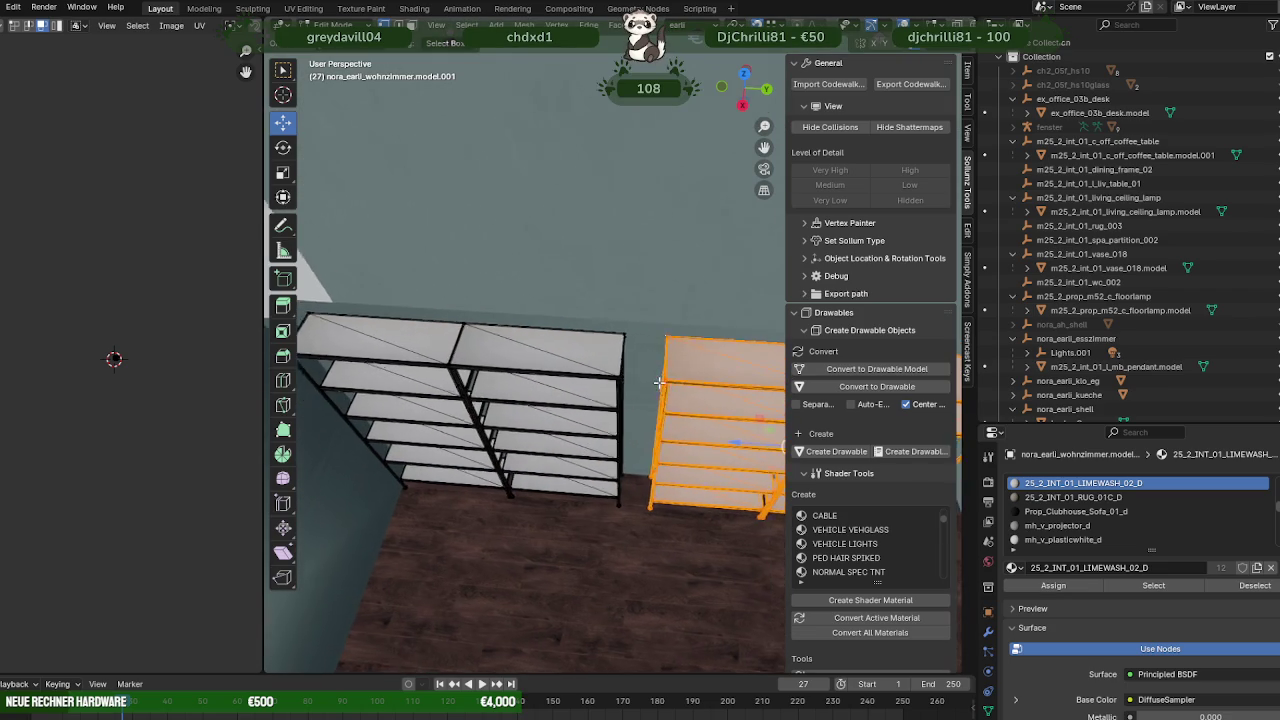
scroll(708, 363, up, 2)
key(g)
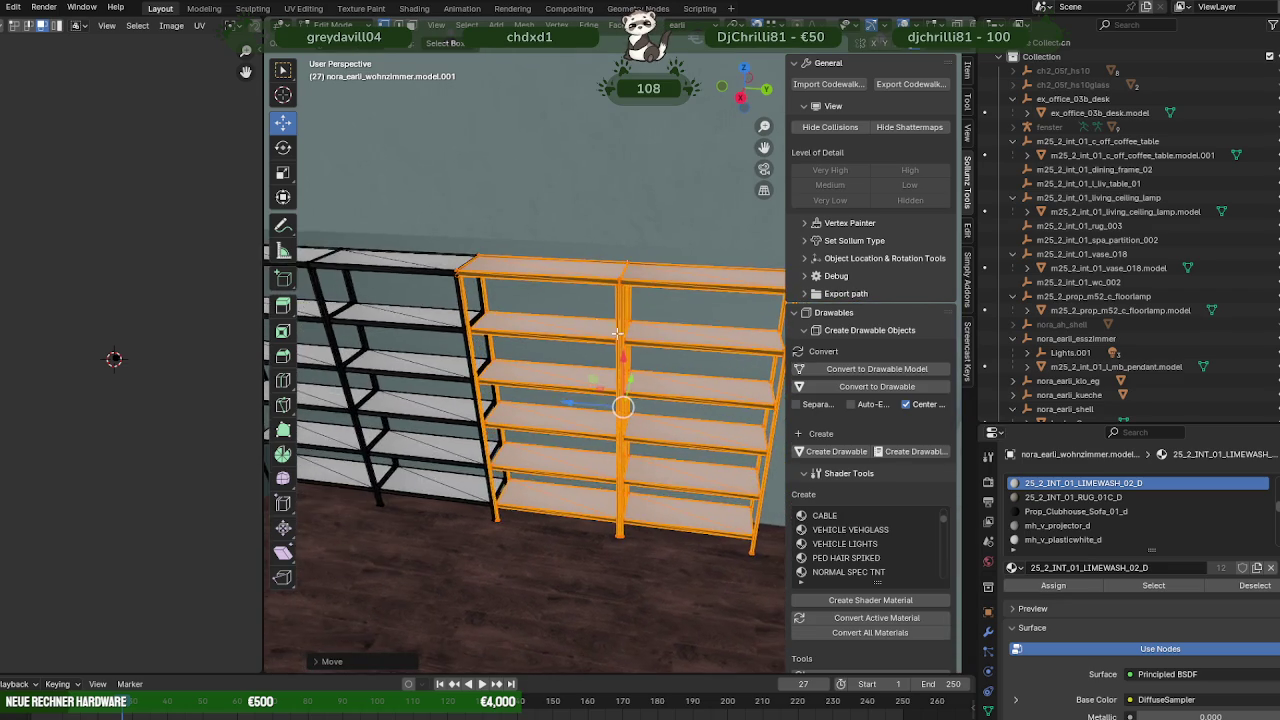
click(543, 305)
middle_drag(543, 305, 607, 386)
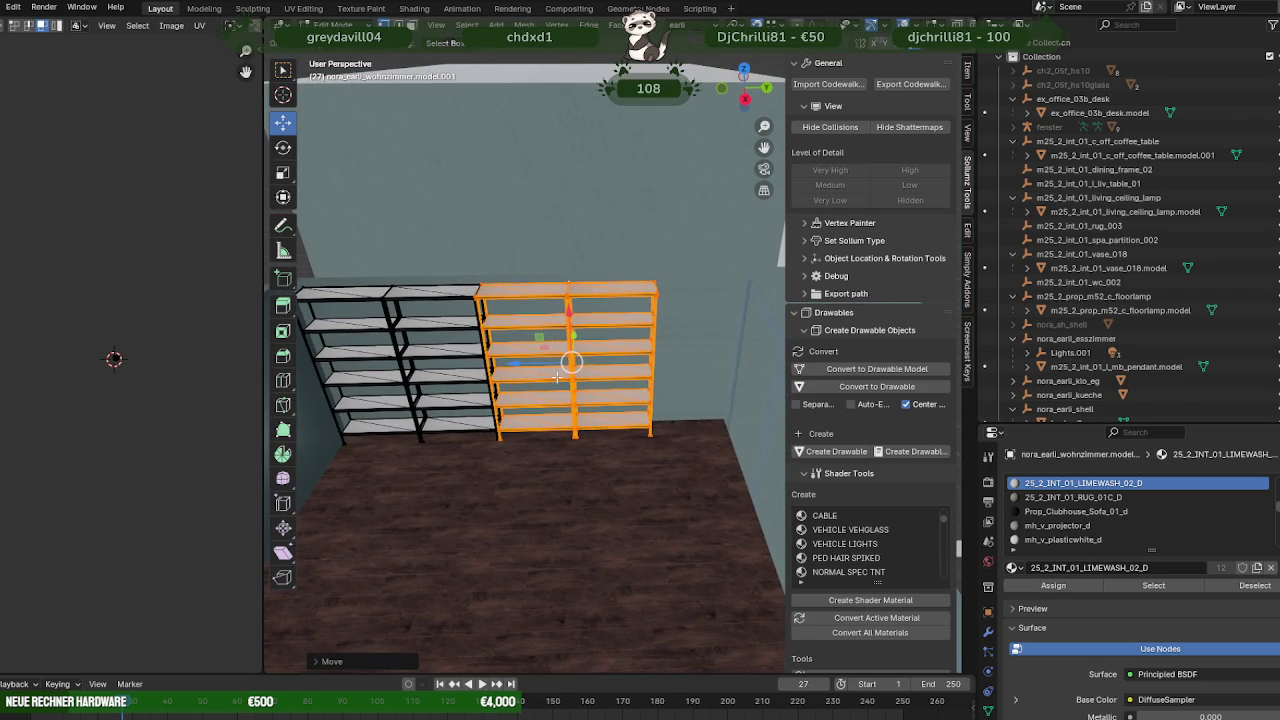
Duplicate the orange shelf and place the copy beside the black shelves
key(shift+d)
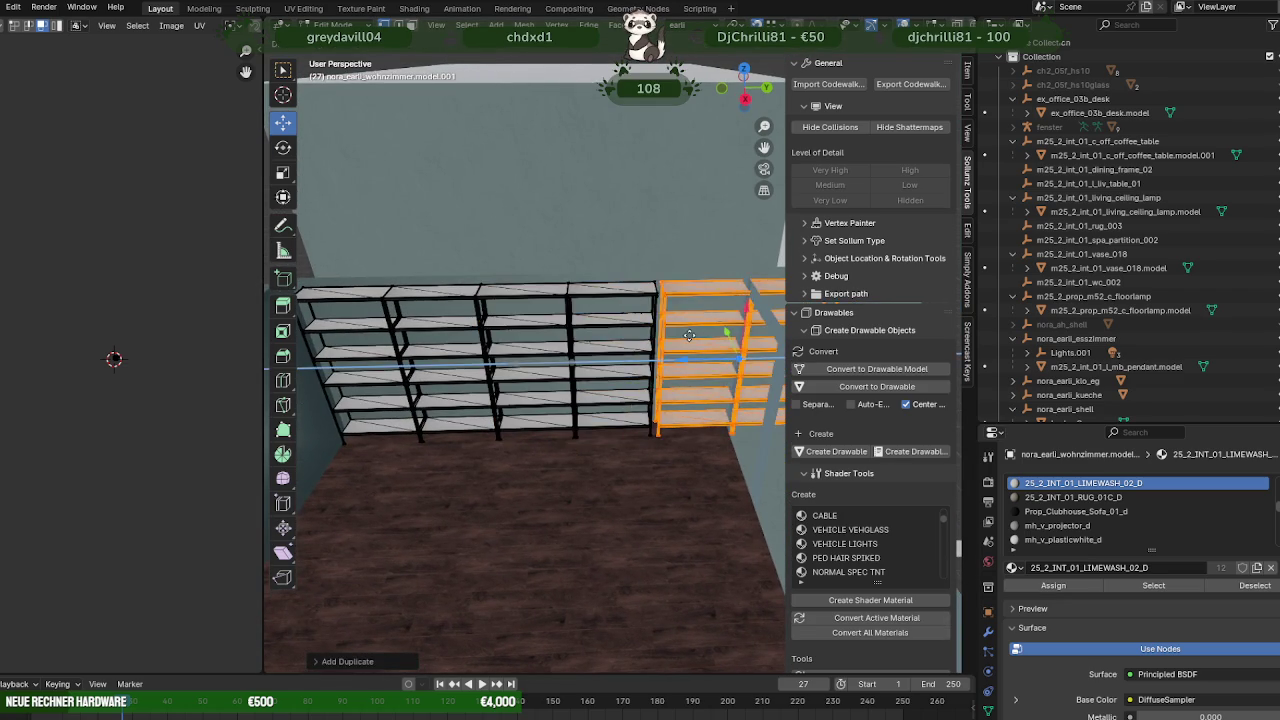
click(660, 380)
scroll(668, 384, up, 2)
scroll(668, 384, up, 1)
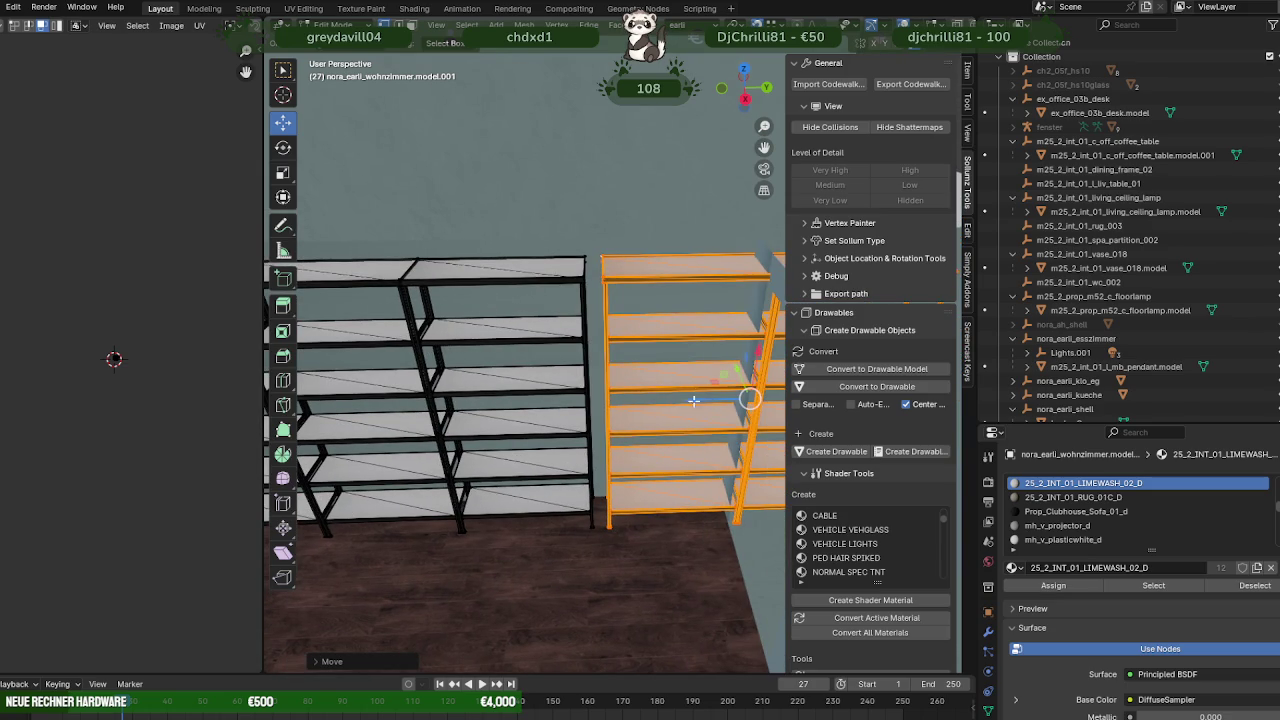
click(601, 256)
scroll(601, 256, down, 3)
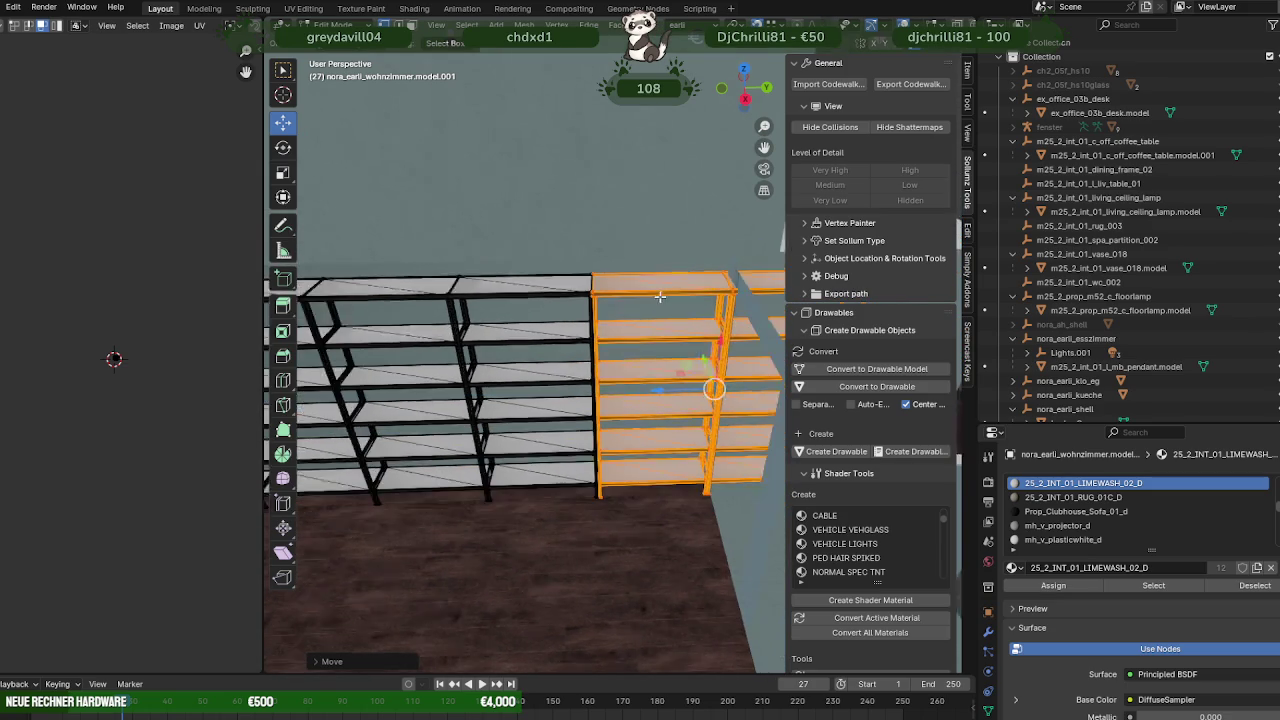
middle_drag(690, 372, 660, 306)
Open shelf model.001 in Edit Mode with see-through wireframe shading
key(a)
click(729, 296)
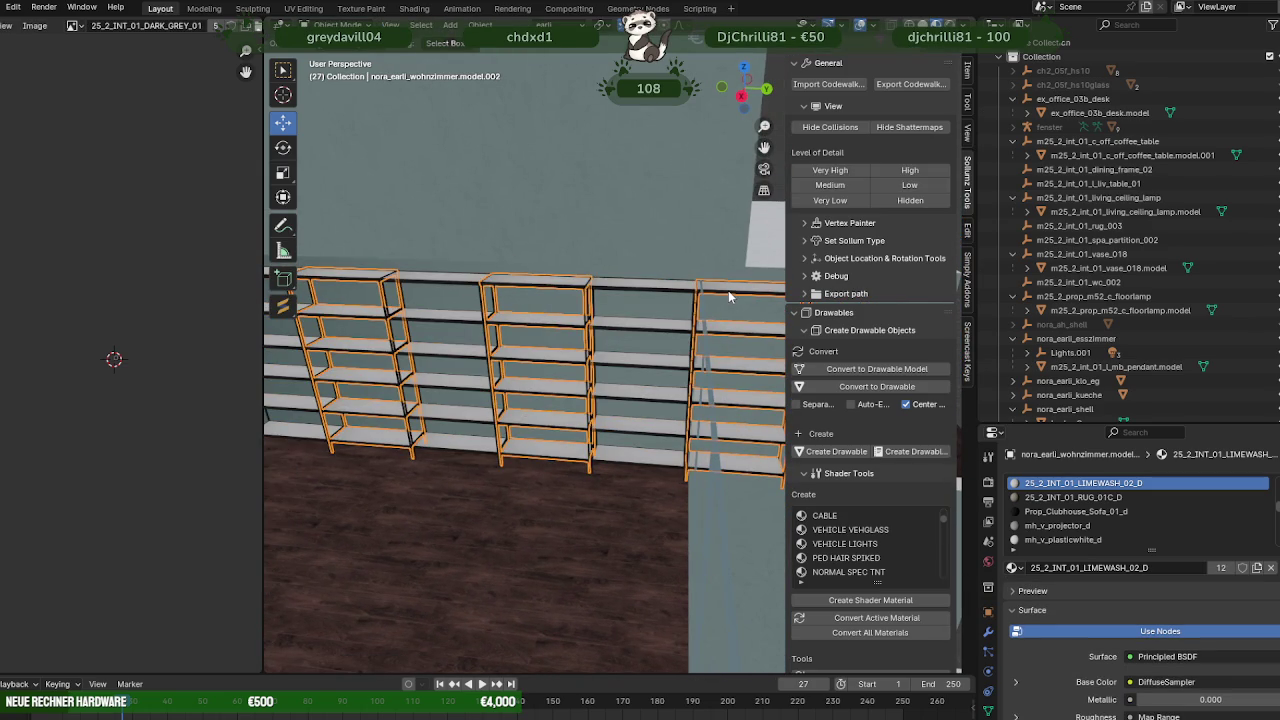
key(Tab)
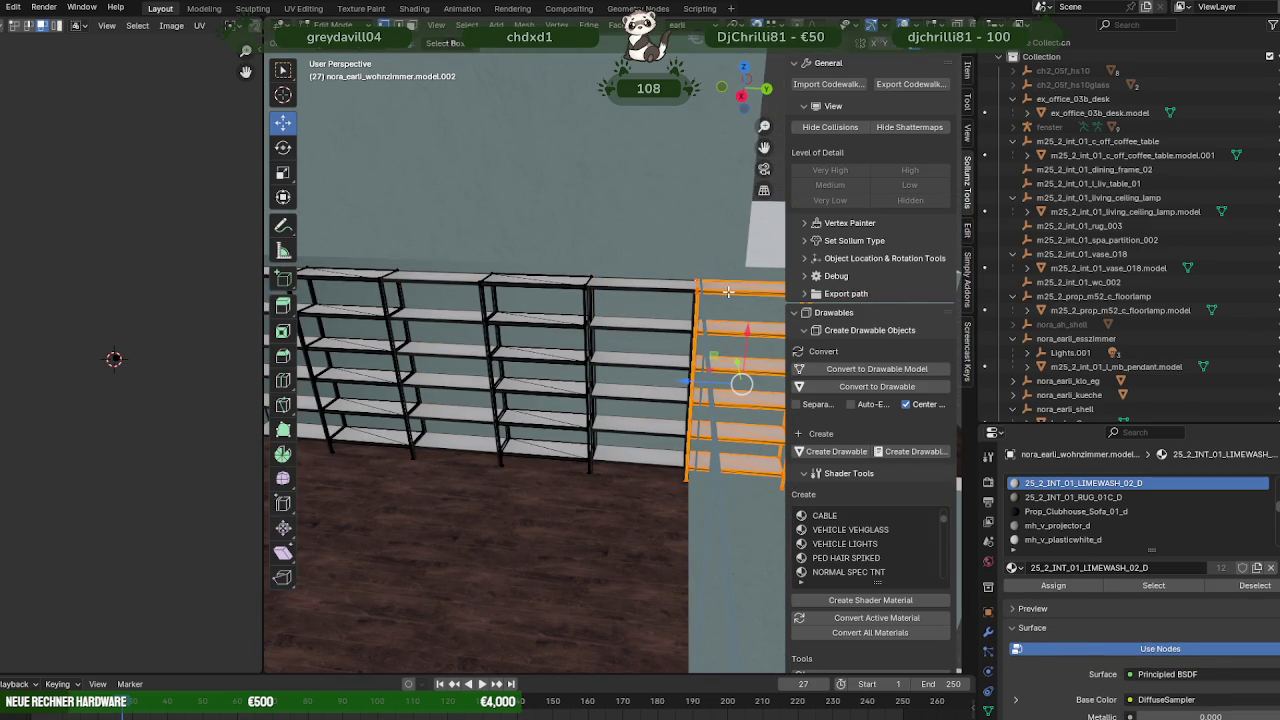
mouse_move(728, 291)
middle_down()
mouse_move(663, 332)
mouse_move(658, 421)
middle_up()
key(Tab)
scroll(658, 421, up, 2)
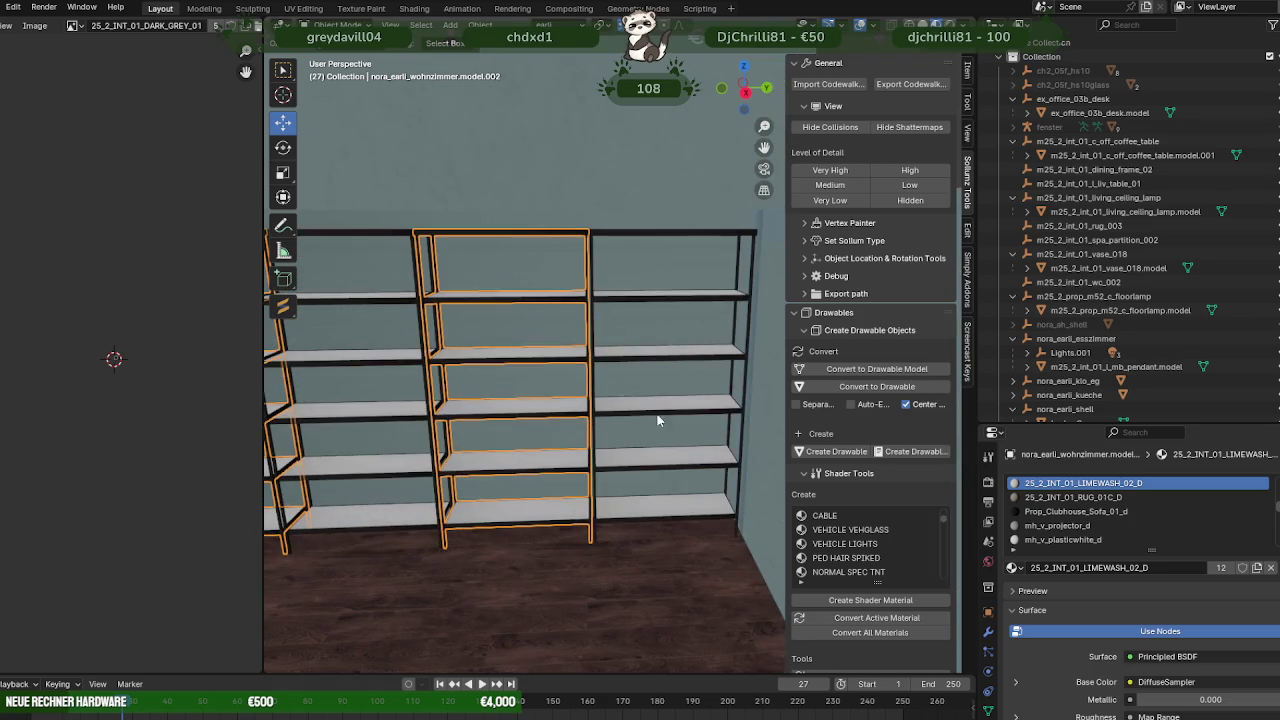
click(611, 561)
mouse_move(611, 561)
middle_down()
mouse_move(537, 468)
mouse_move(563, 401)
middle_up()
key(ctrl+z)
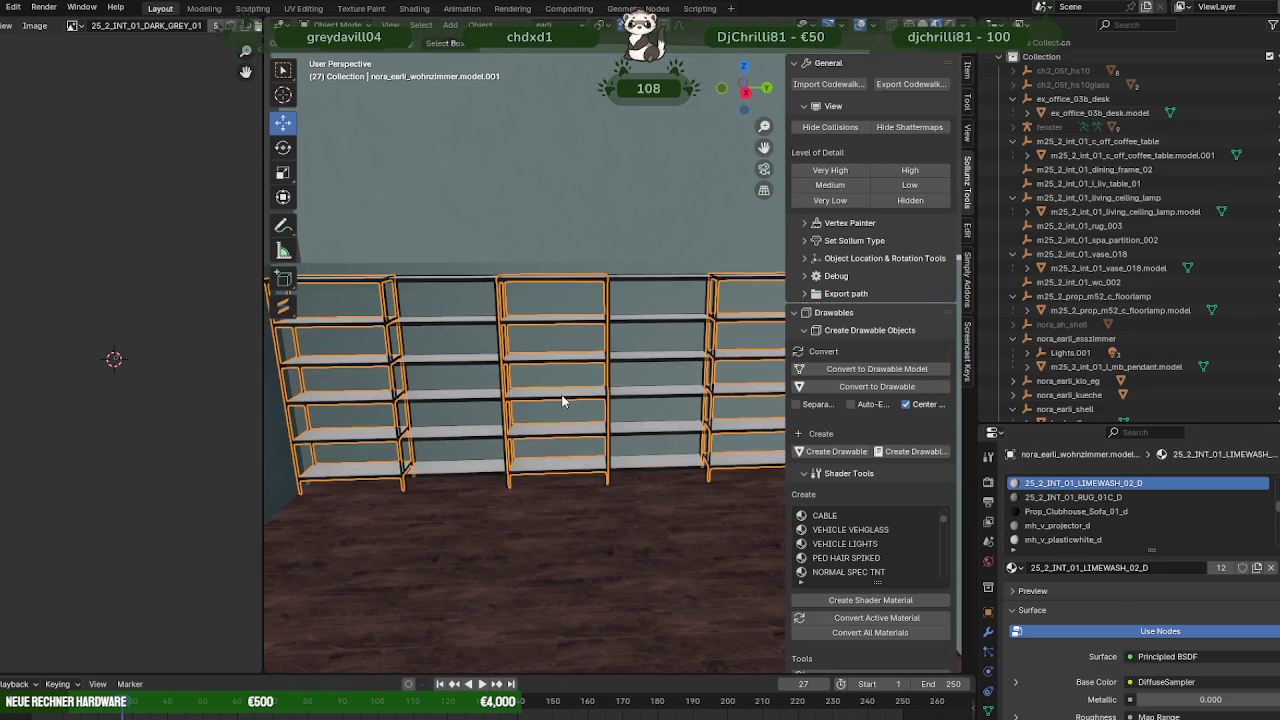
key(Tab)
key(shift+z)
Box-select the middle shelf, delete its vertices and return to solid Object Mode
drag(470, 238, 641, 511)
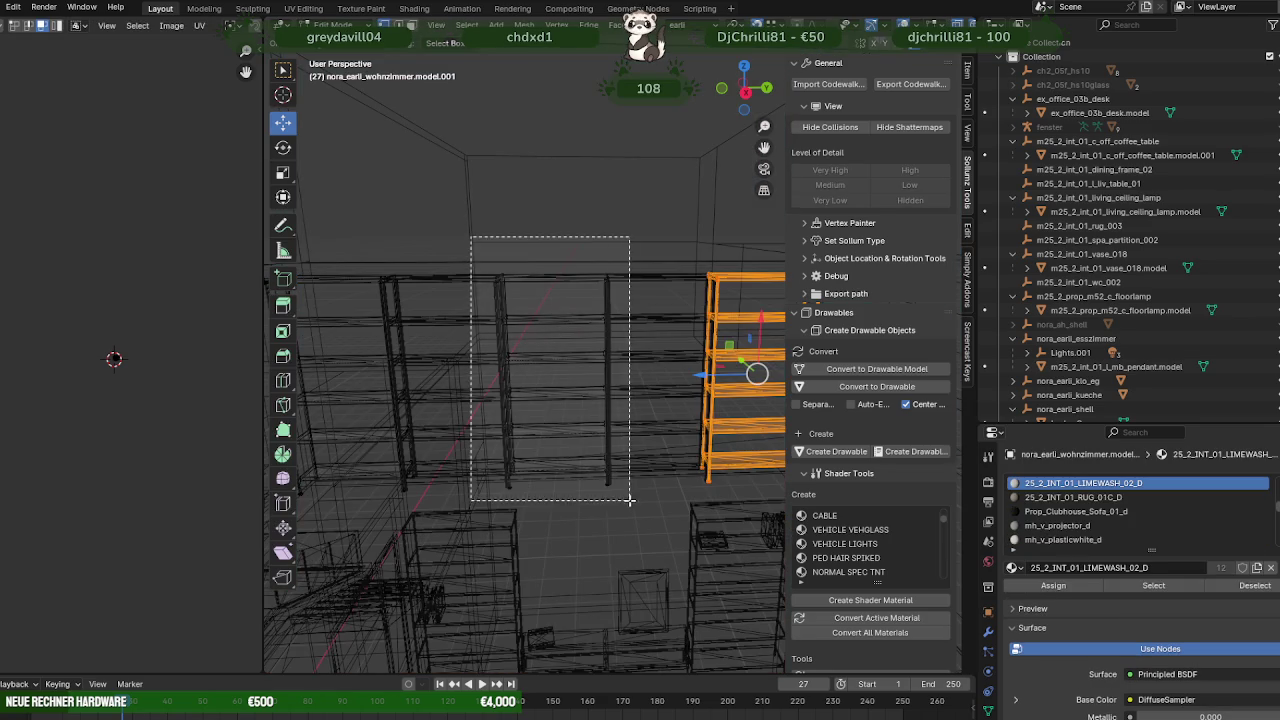
key(x)
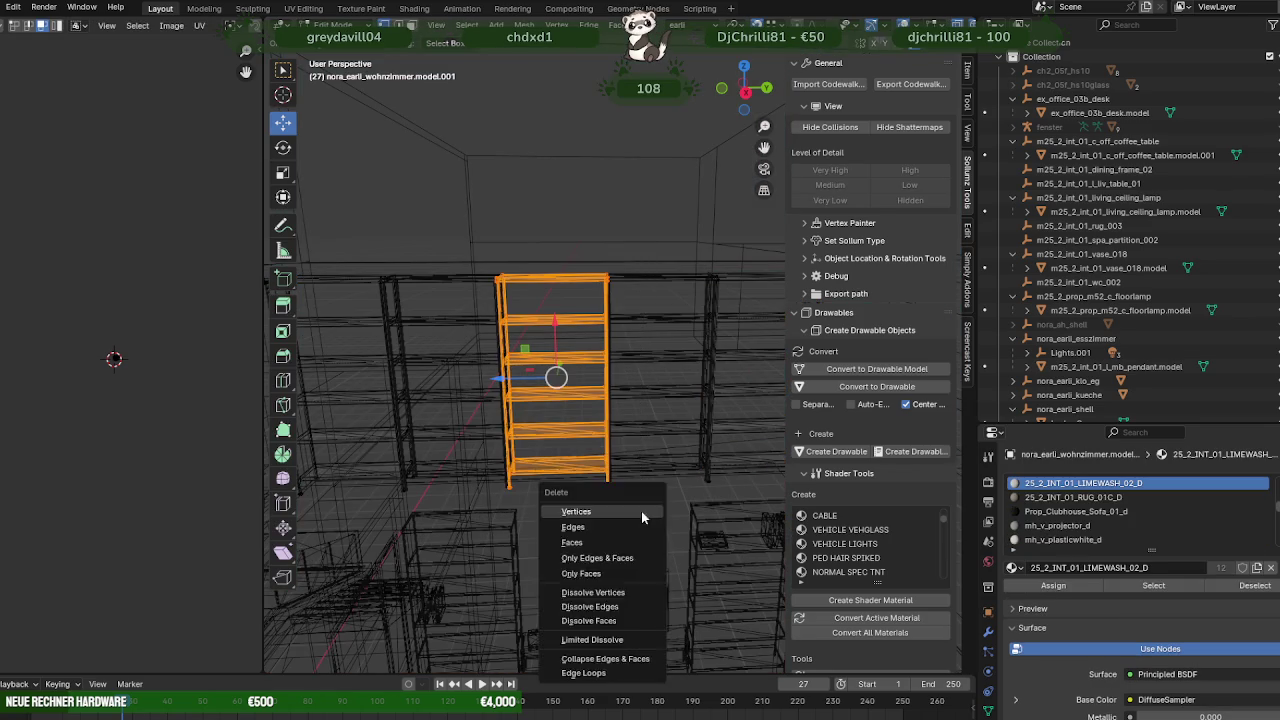
click(641, 511)
key(Tab)
key(shift+z)
scroll(641, 511, down, 5)
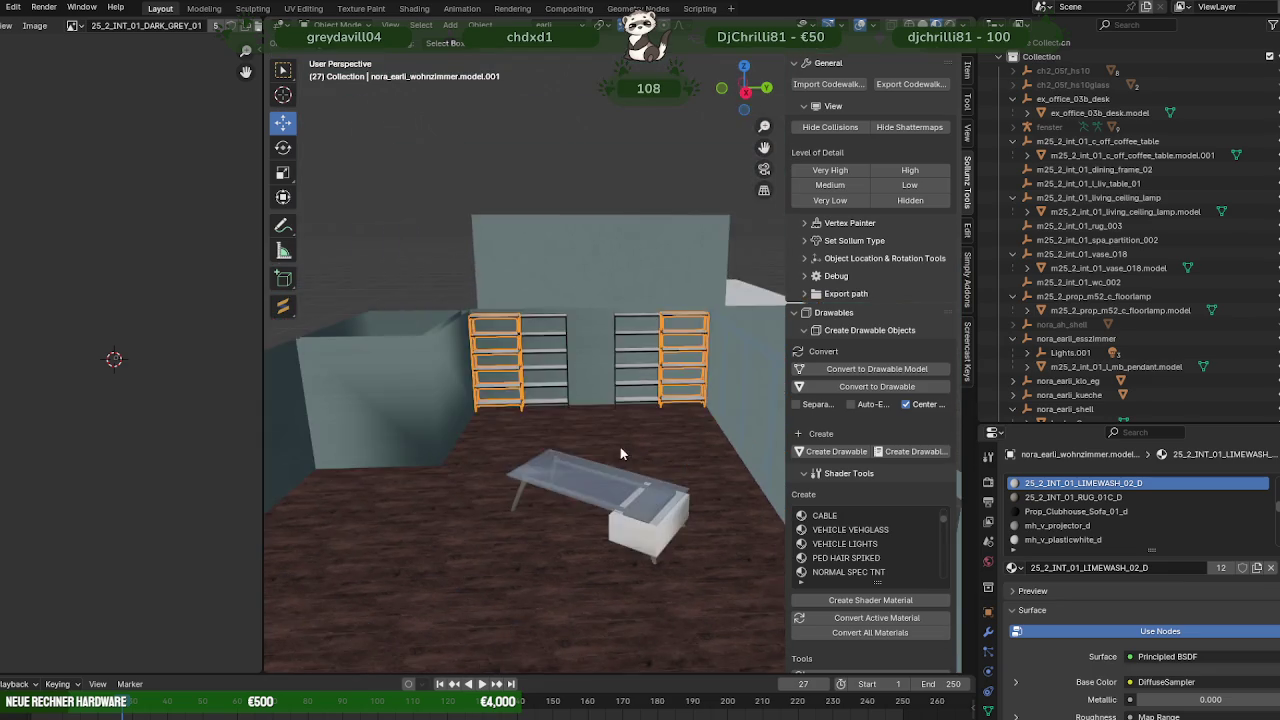
middle_drag(620, 447, 614, 481)
Duplicate the left shelf and move the copy along Y to outside the room
key(Tab)
key(a)
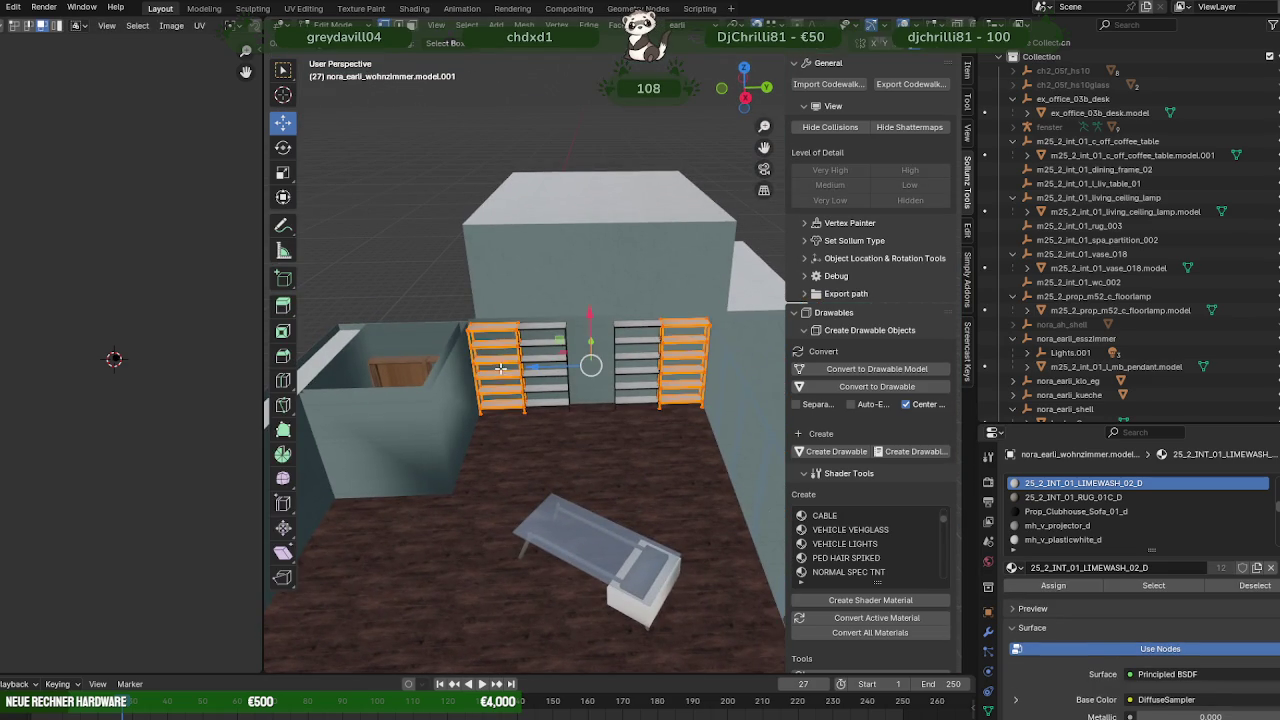
key(shift+z)
ctrl+drag(752, 270, 630, 444)
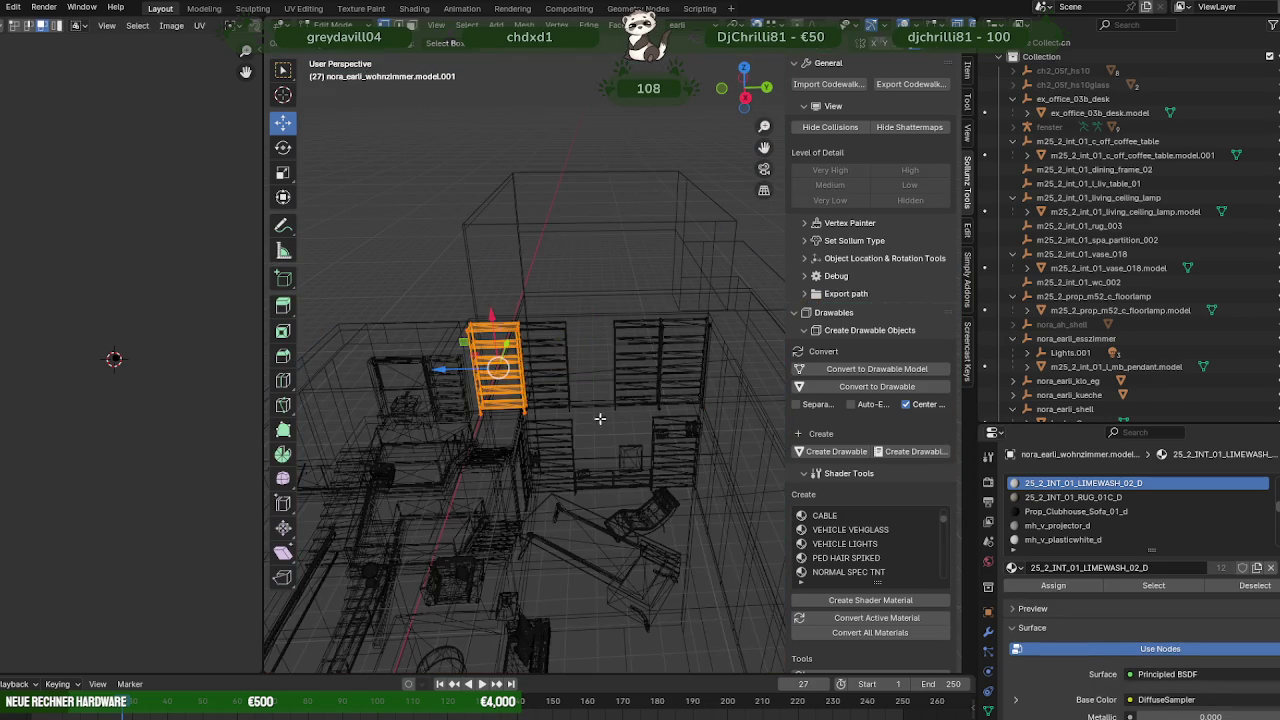
key(shift+d)
scroll(520, 380, down, 3)
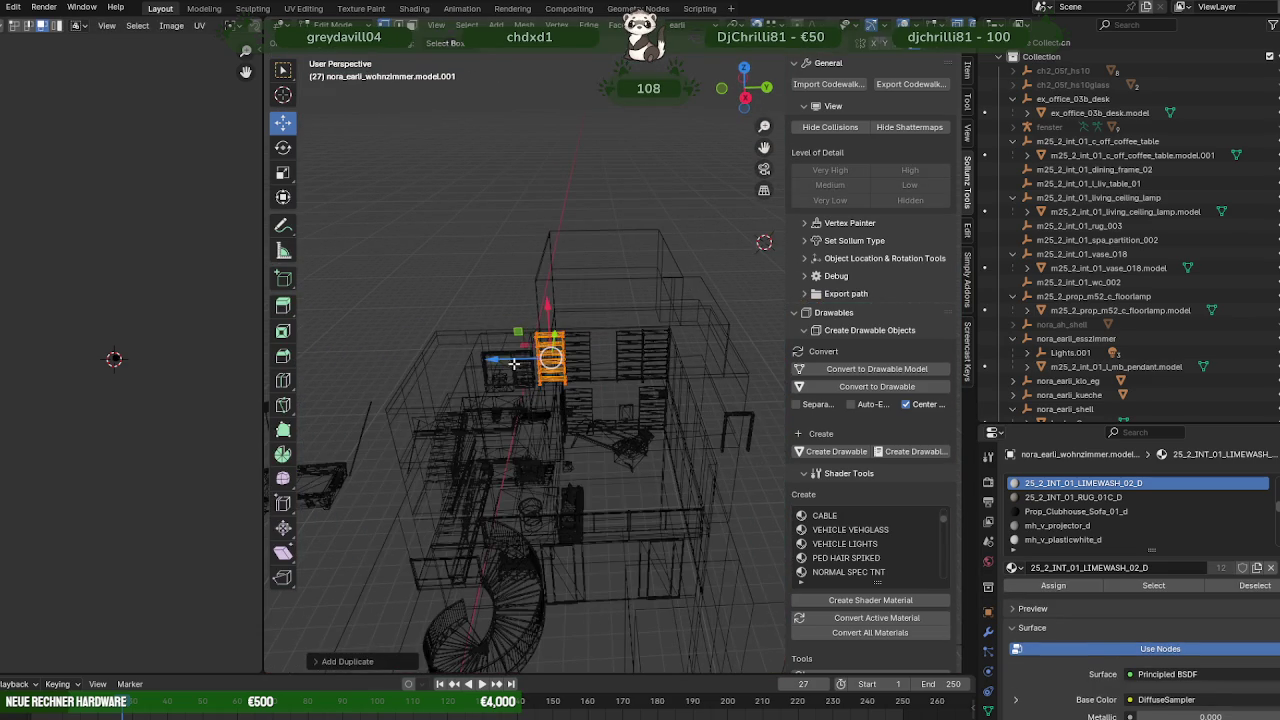
key(y)
click(353, 357)
Separate the shelf copy into its own object, model.003, and select it
right_click(343, 304)
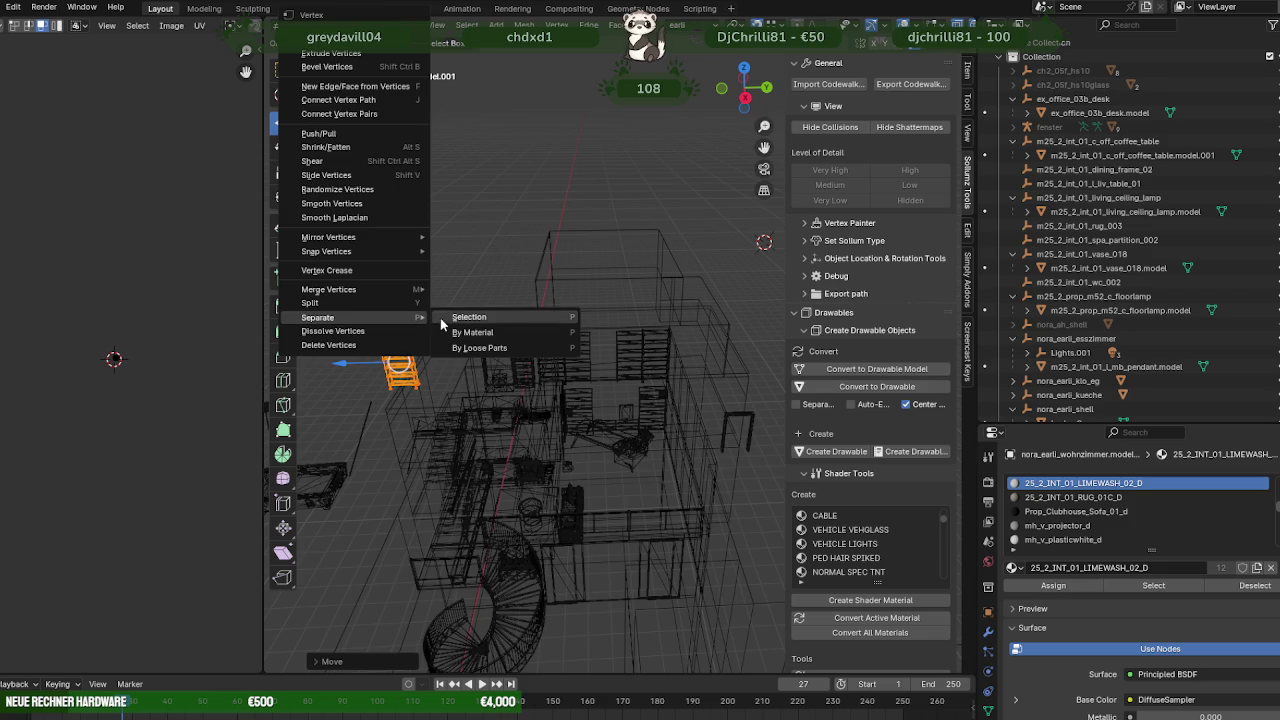
click(436, 323)
key(Tab)
click(447, 372)
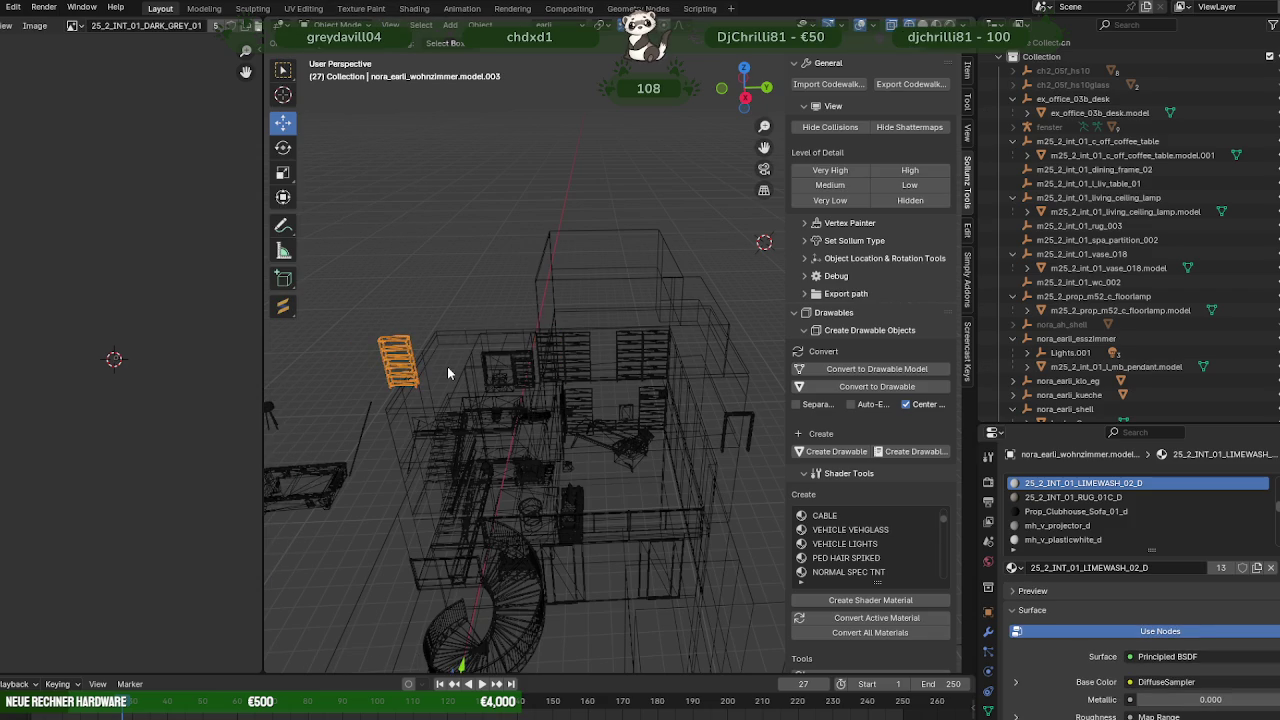
shift+middle_drag(403, 366, 352, 292)
scroll(596, 408, up, 3)
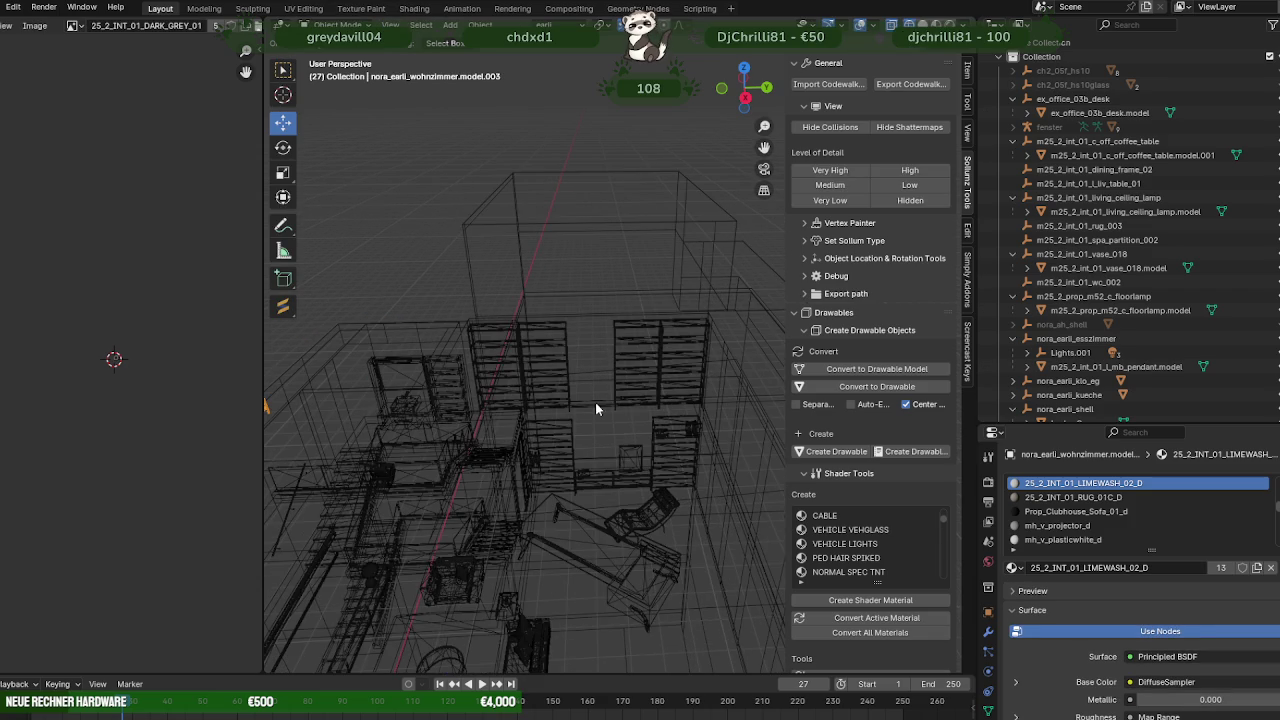
Switch back to textured shading, view the back-wall shelves up close and select wall wand.011
key(shift+z)
mouse_move(600, 413)
middle_down()
mouse_move(598, 364)
mouse_move(634, 396)
mouse_move(484, 393)
mouse_move(622, 441)
middle_up()
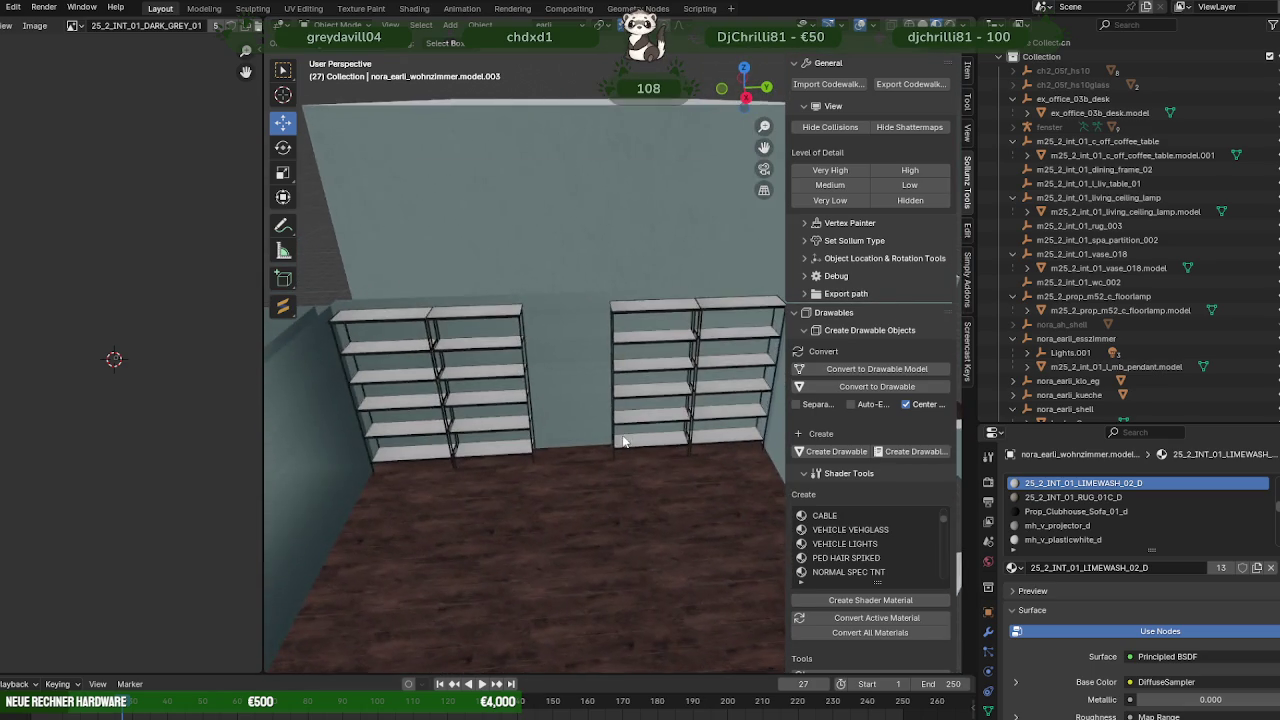
scroll(622, 441, down, 5)
scroll(604, 479, up, 1)
scroll(604, 479, up, 1)
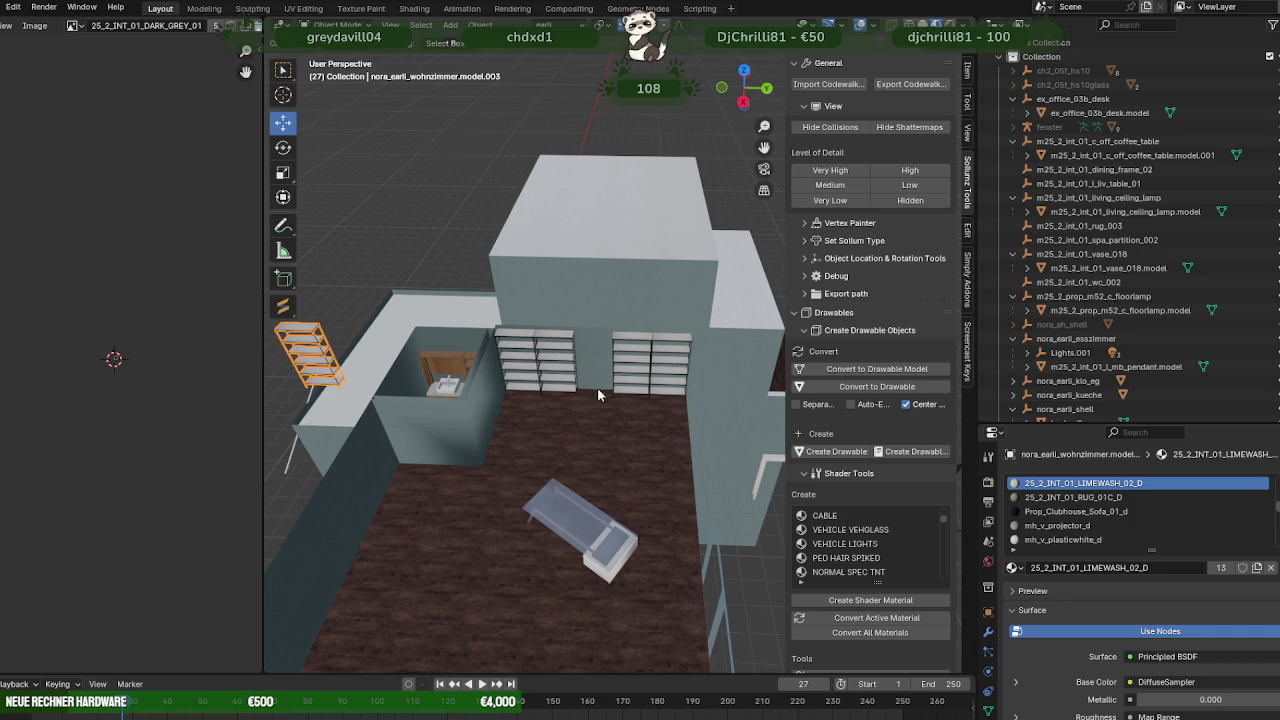
middle_drag(575, 402, 447, 356)
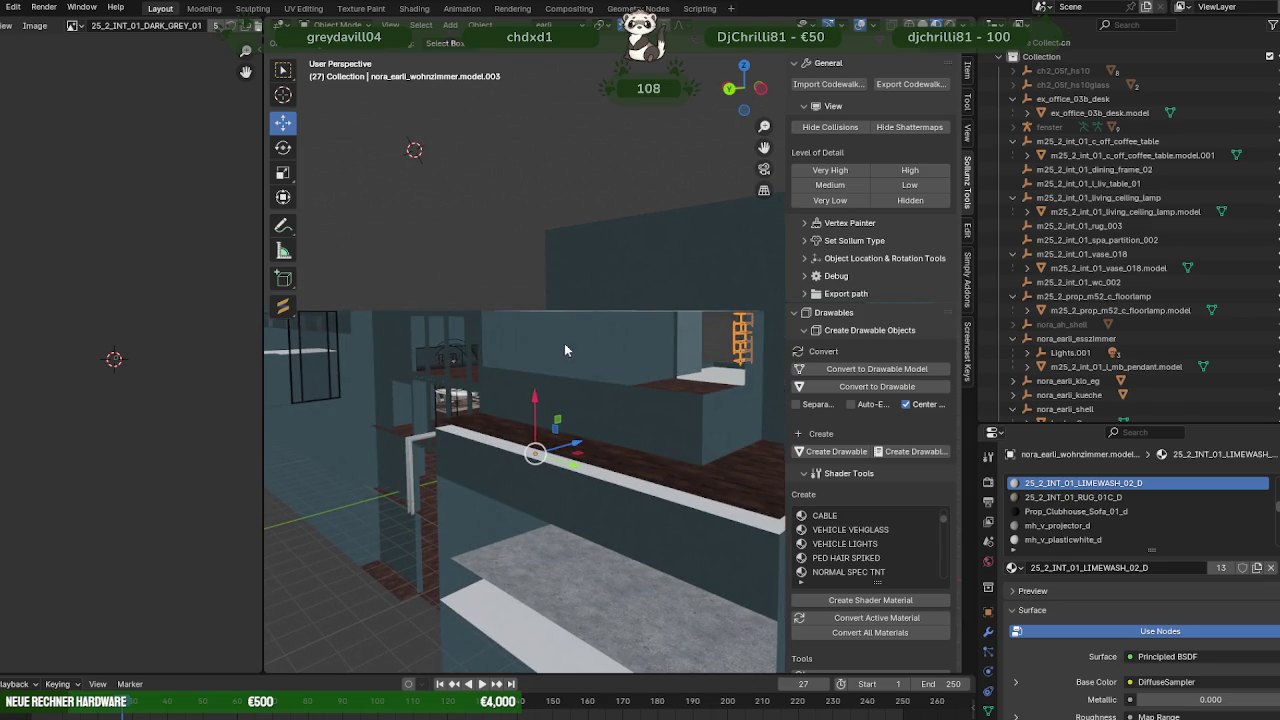
mouse_move(676, 413)
middle_down()
mouse_move(600, 436)
mouse_move(714, 471)
mouse_move(614, 474)
mouse_move(649, 487)
middle_up()
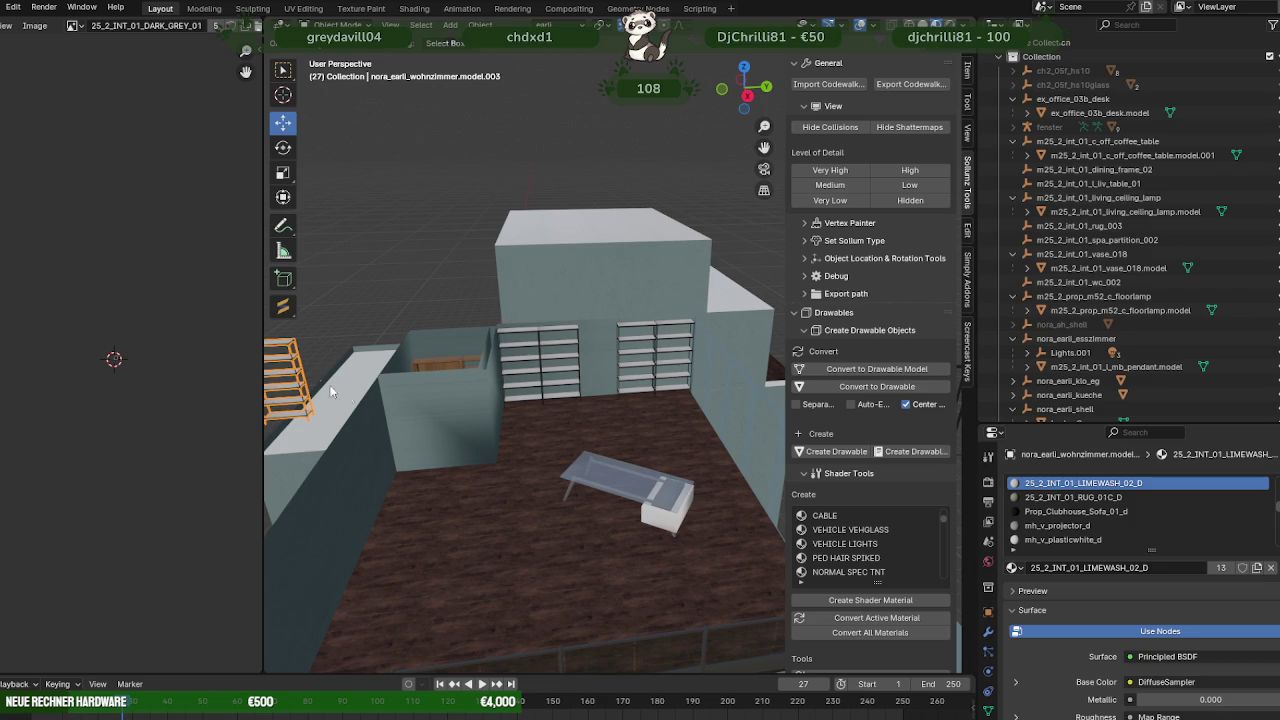
middle_drag(576, 414, 553, 412)
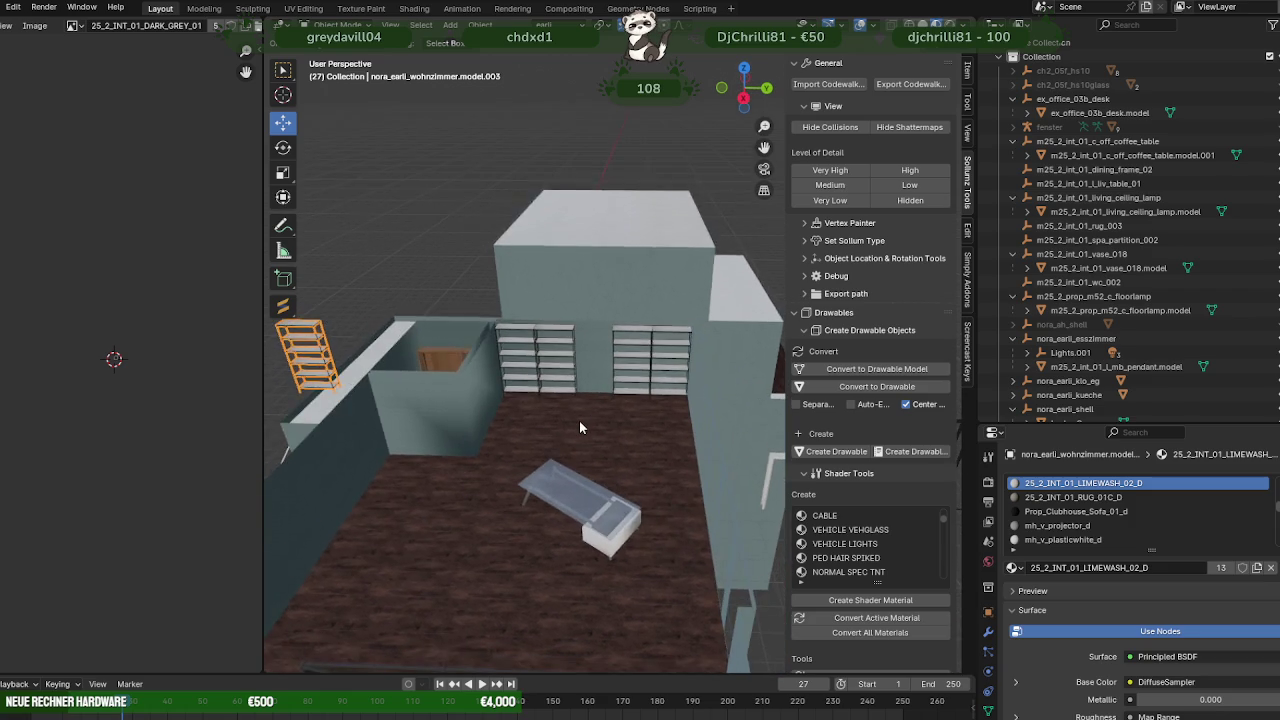
scroll(579, 421, up, 4)
click(564, 396)
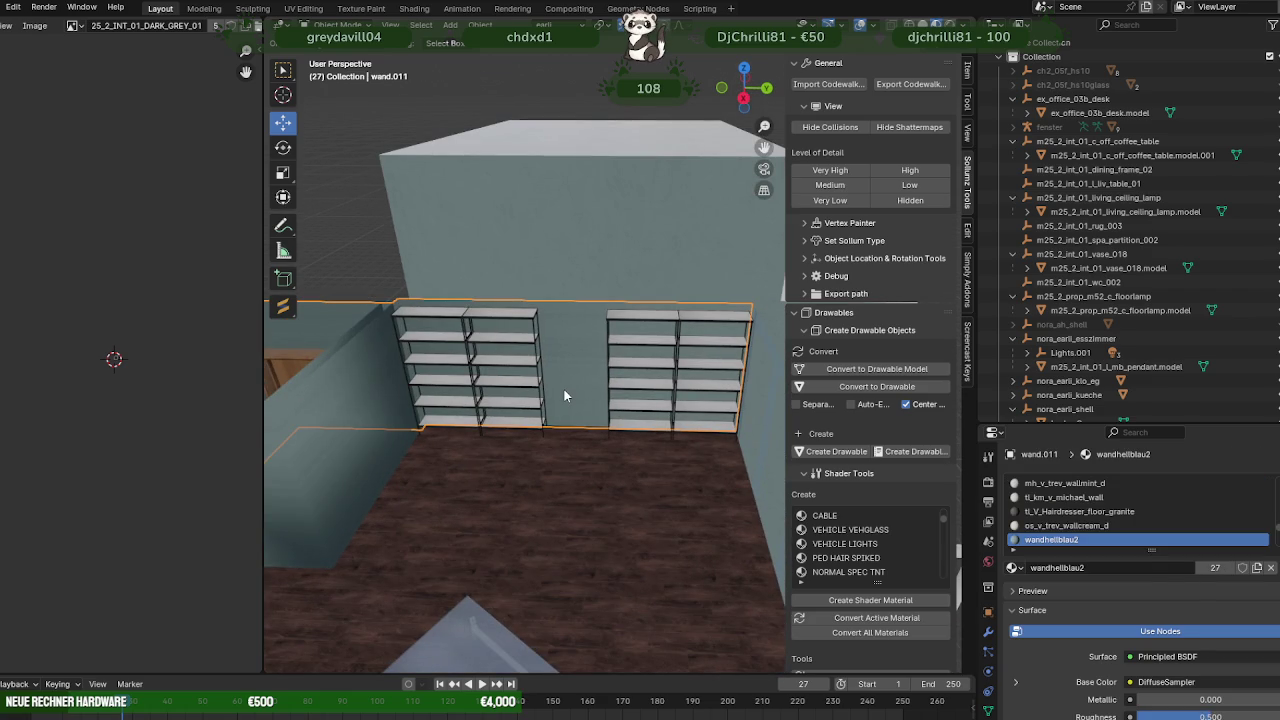
Split the wall face between the shelf groups off as its own piece
key(Tab)
click(572, 391)
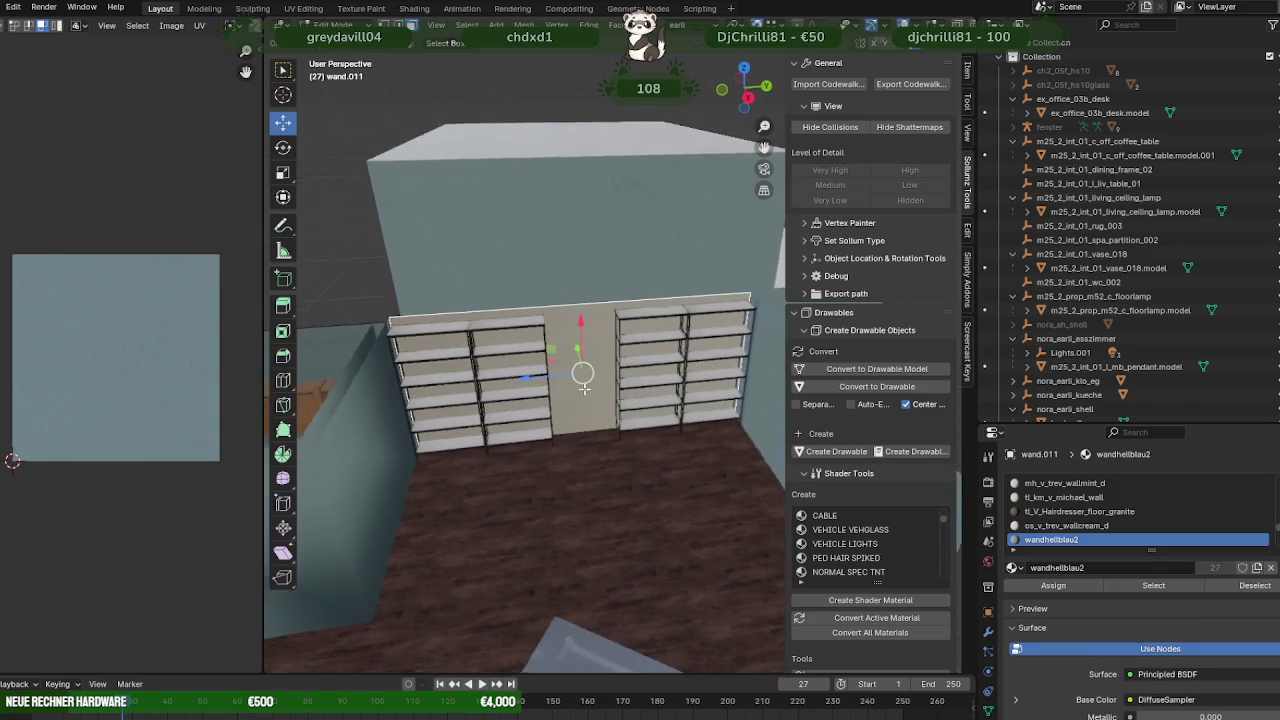
key(ctrl+f)
click(660, 371)
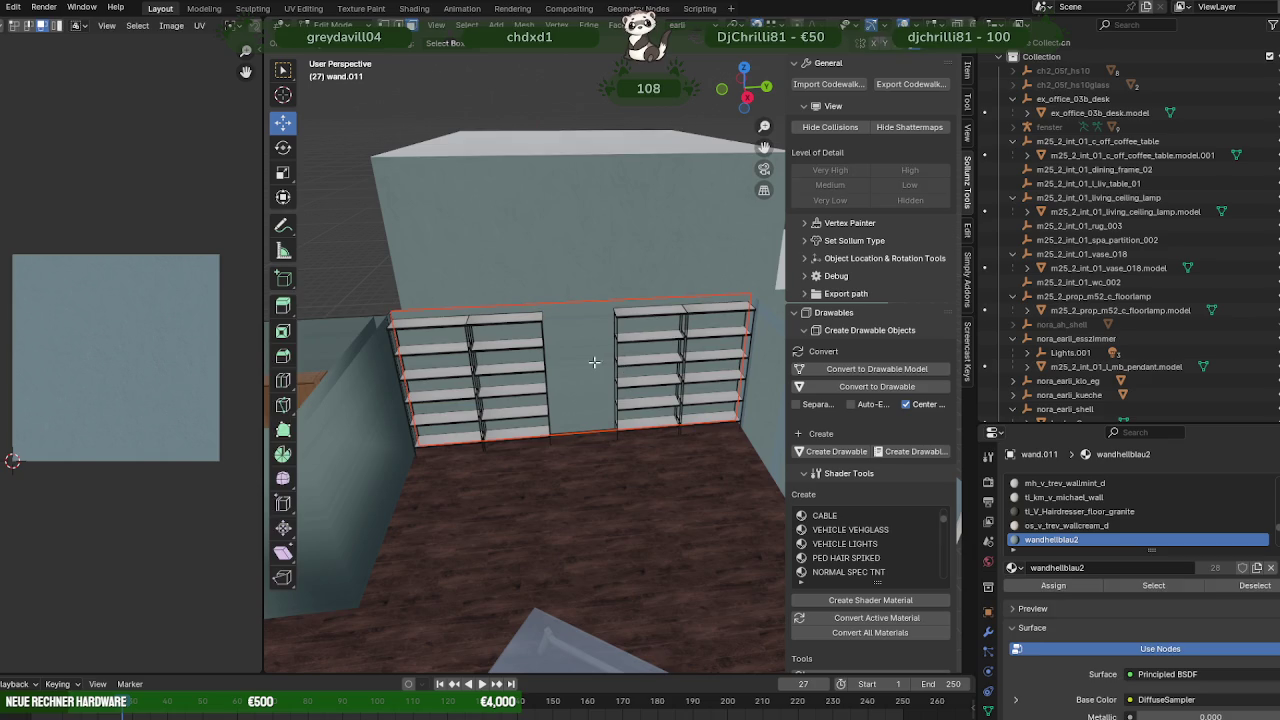
Move the right-hand shelf unit left beside the other shelves
click(588, 362)
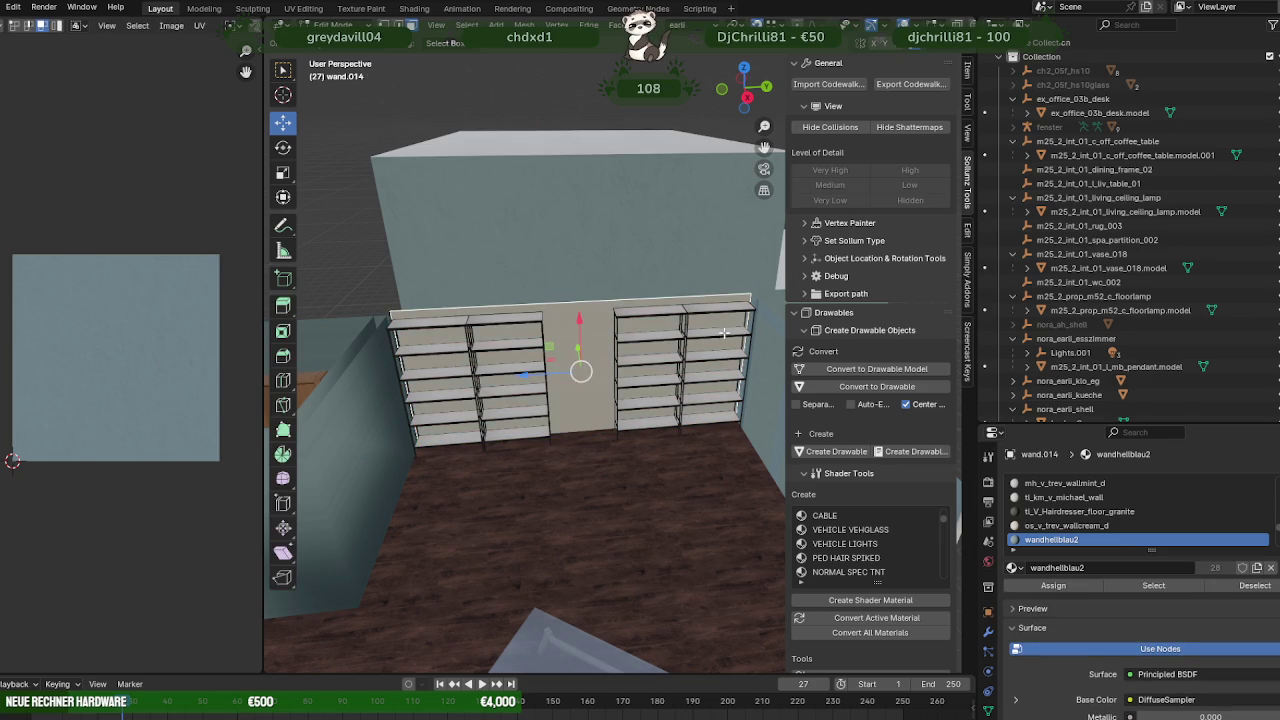
click(749, 302)
drag(685, 366, 487, 368)
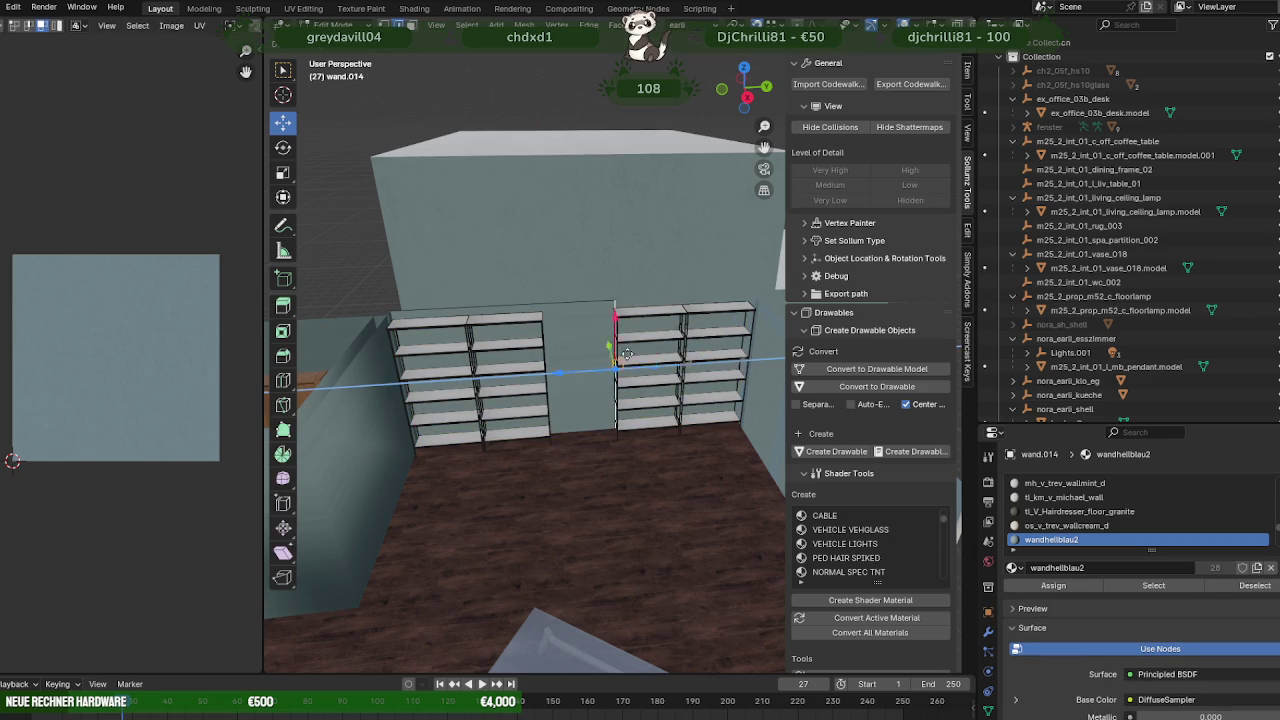
mouse_move(490, 368)
middle_down()
mouse_move(533, 351)
mouse_move(534, 311)
mouse_move(561, 348)
middle_up()
scroll(561, 348, up, 2)
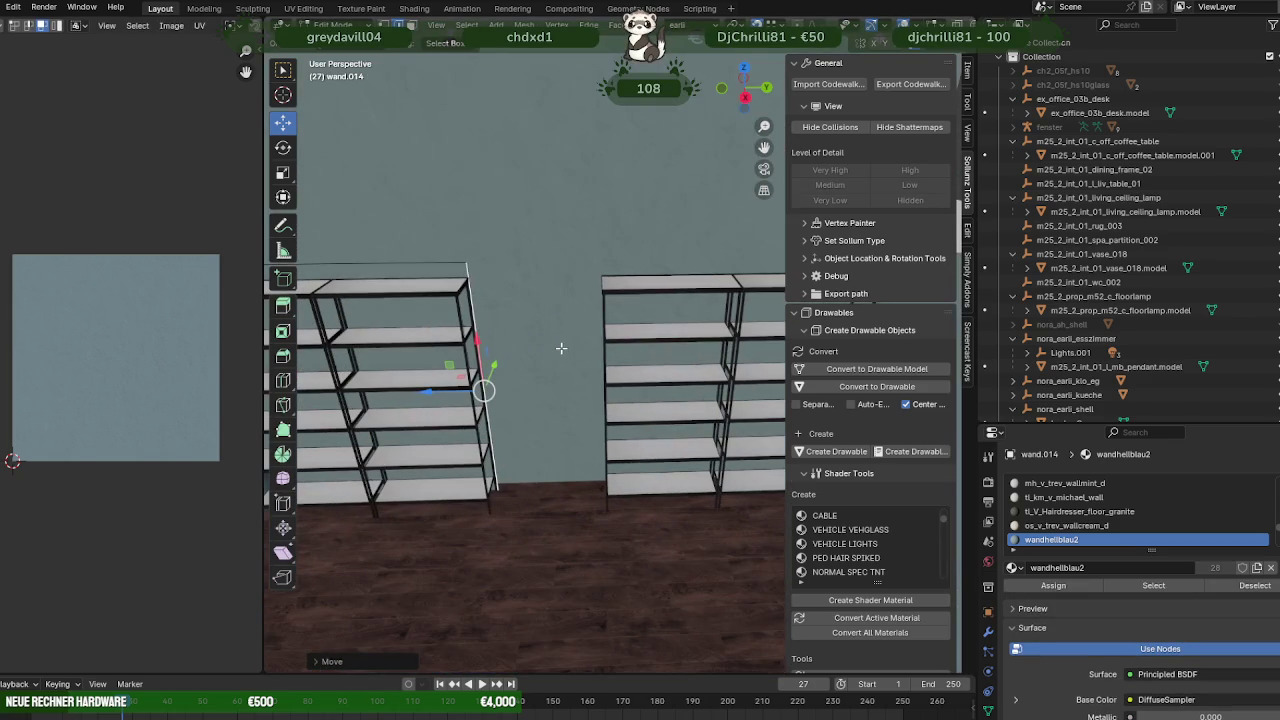
Extrude the wall edge out to the end of the right shelf
key(e)
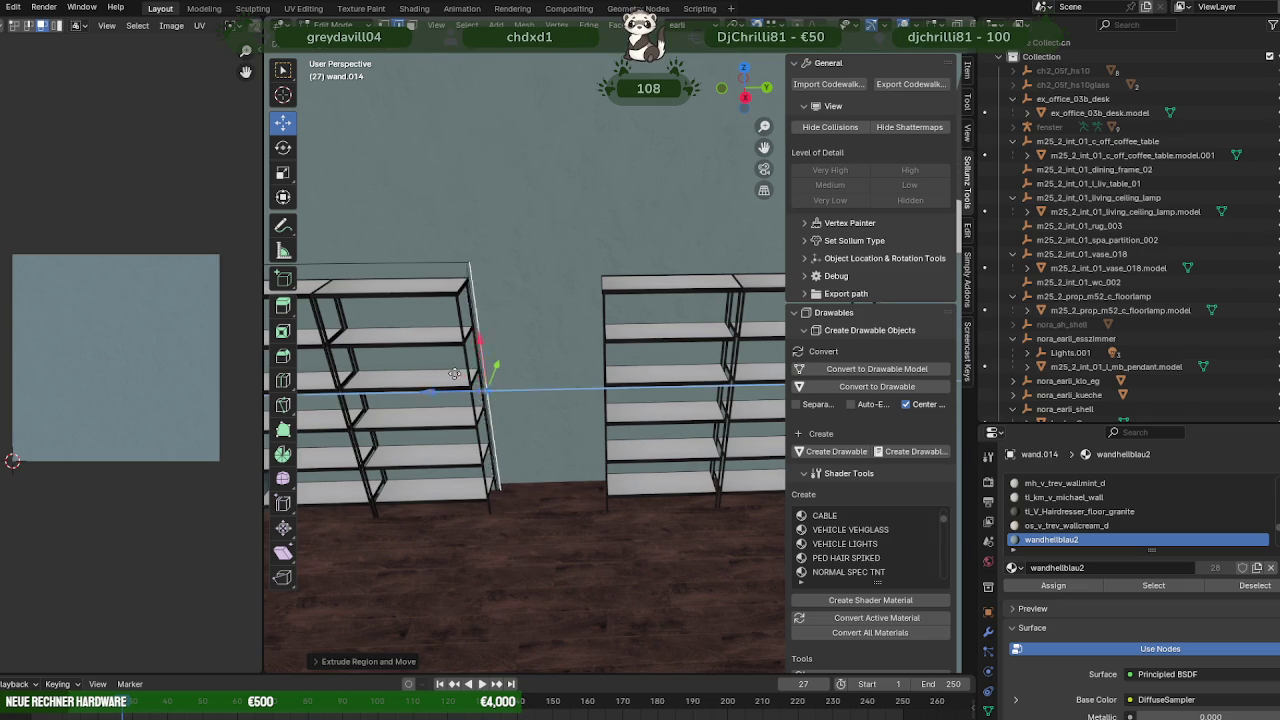
click(586, 277)
middle_drag(586, 277, 472, 370)
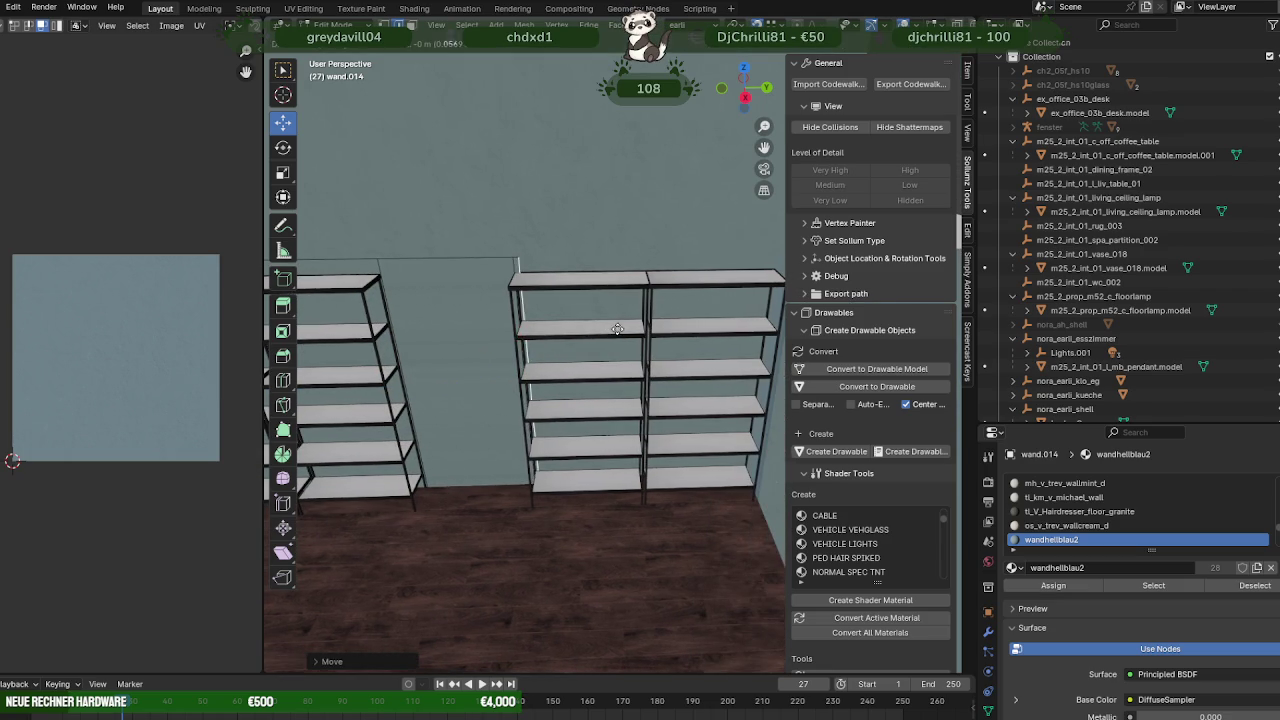
drag(472, 370, 755, 285)
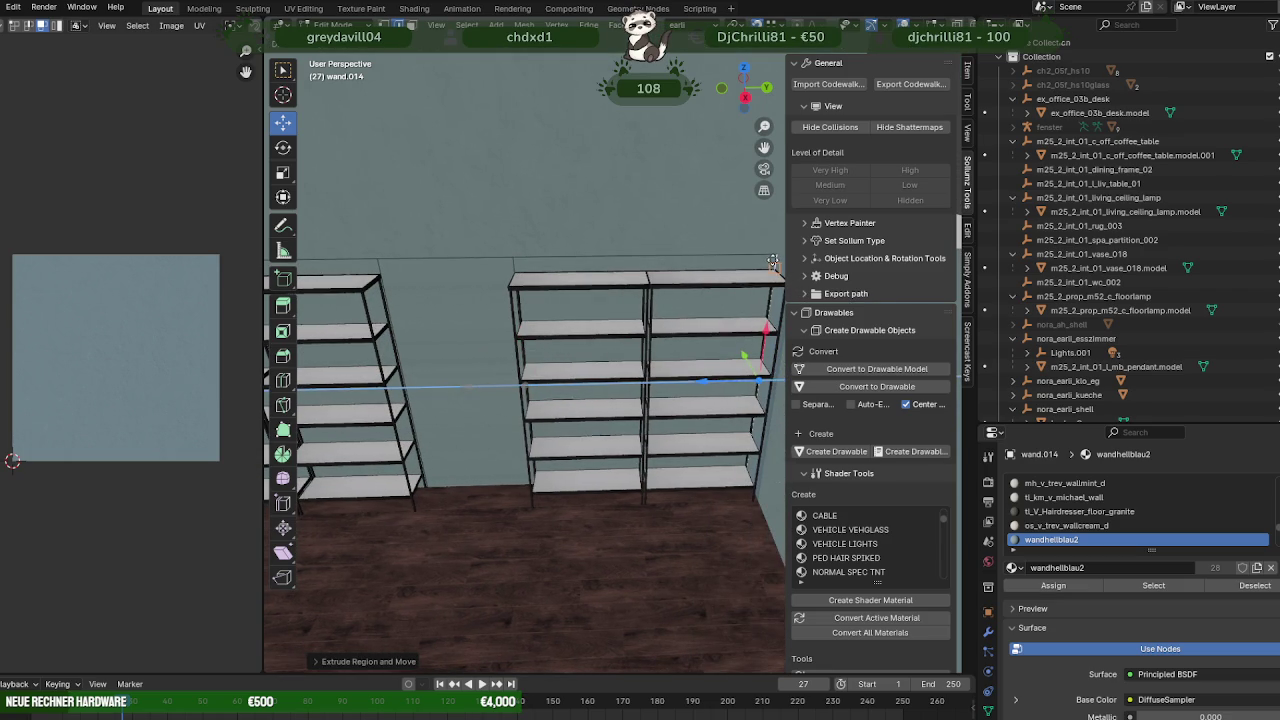
middle_drag(755, 285, 540, 347)
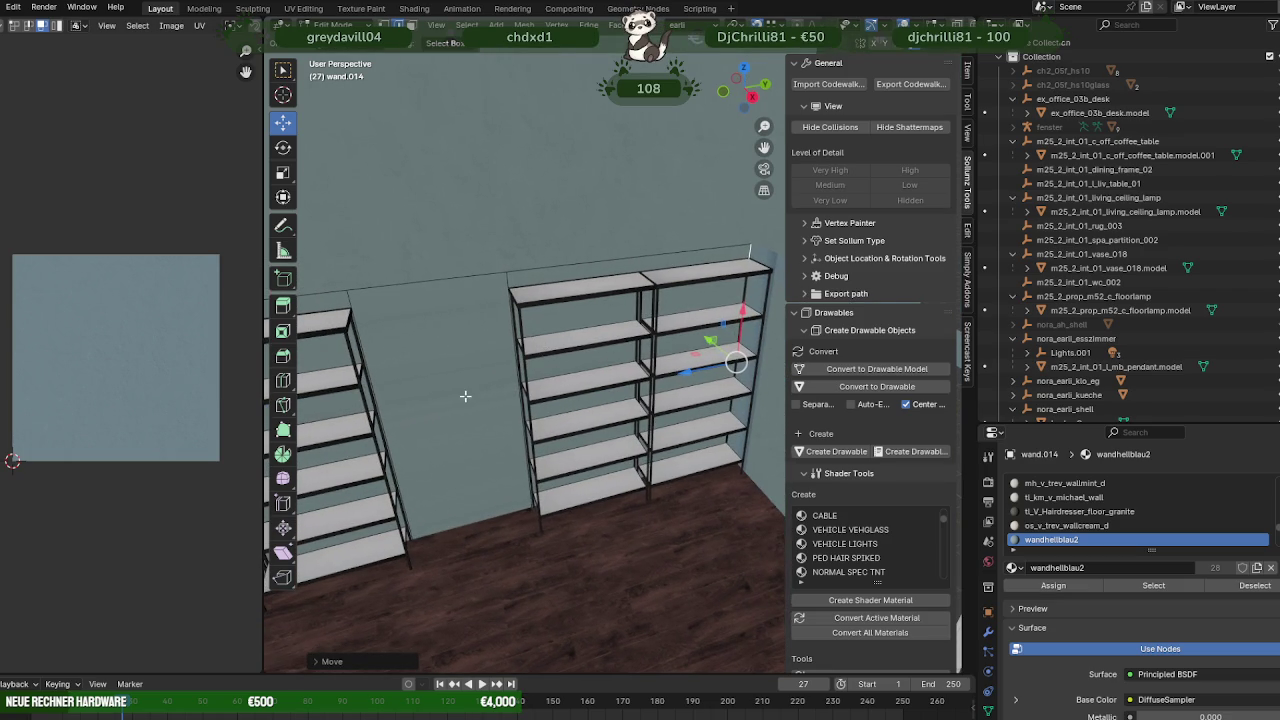
click(465, 396)
Separate the selected wall face into its own panel object and select it
right_click(457, 399)
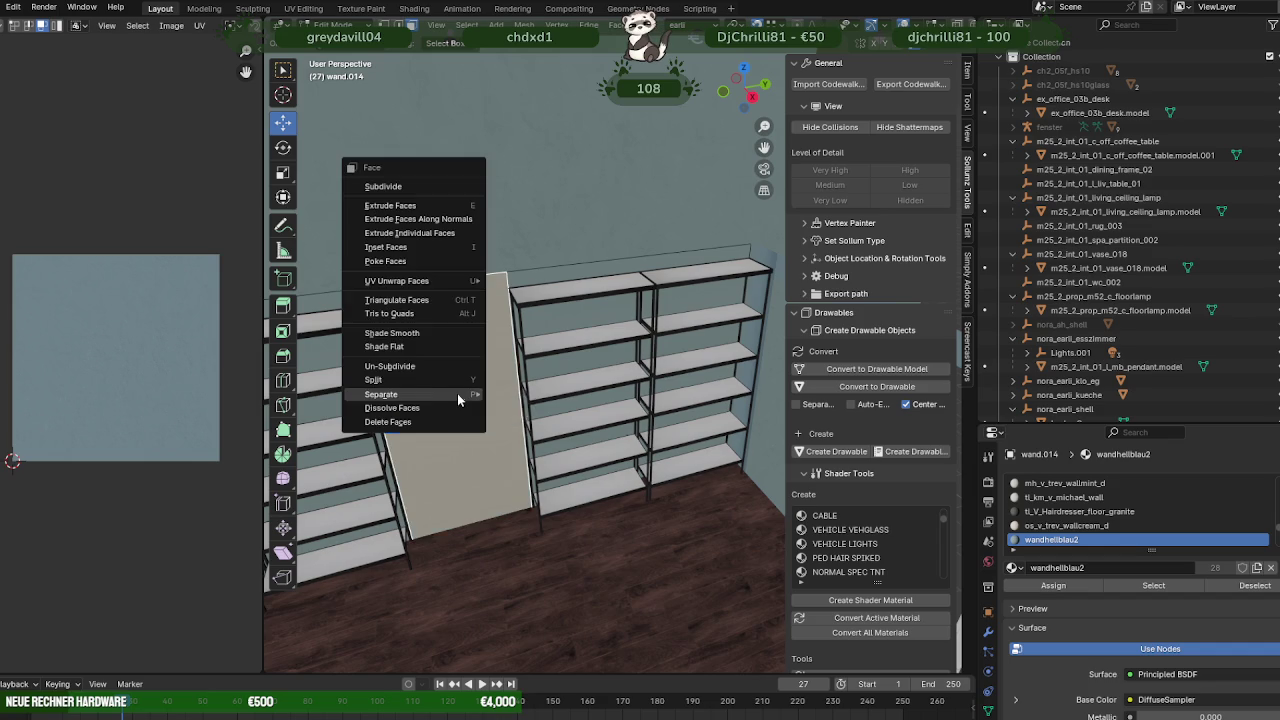
mouse_move(390, 394)
click(500, 396)
key(Tab)
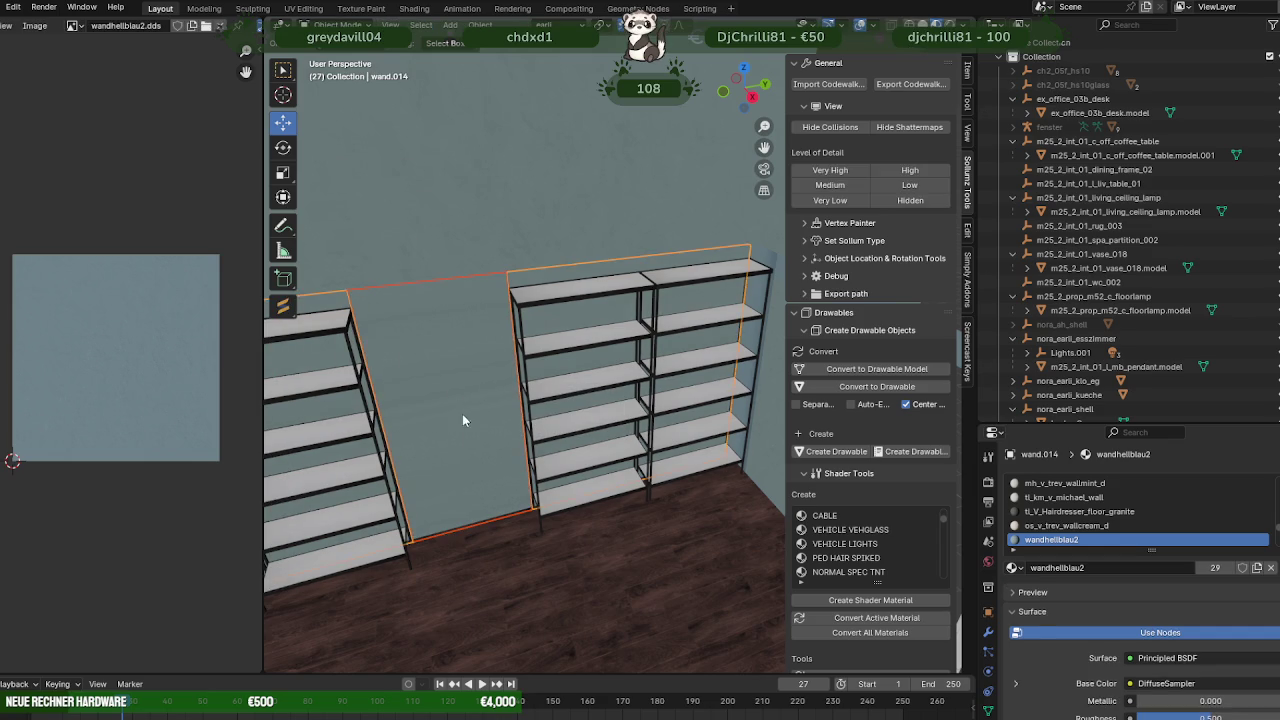
click(463, 418)
Reshape the panel's bottom edge with a transform constrained to the X axis
key(Tab)
key(2)
click(470, 524)
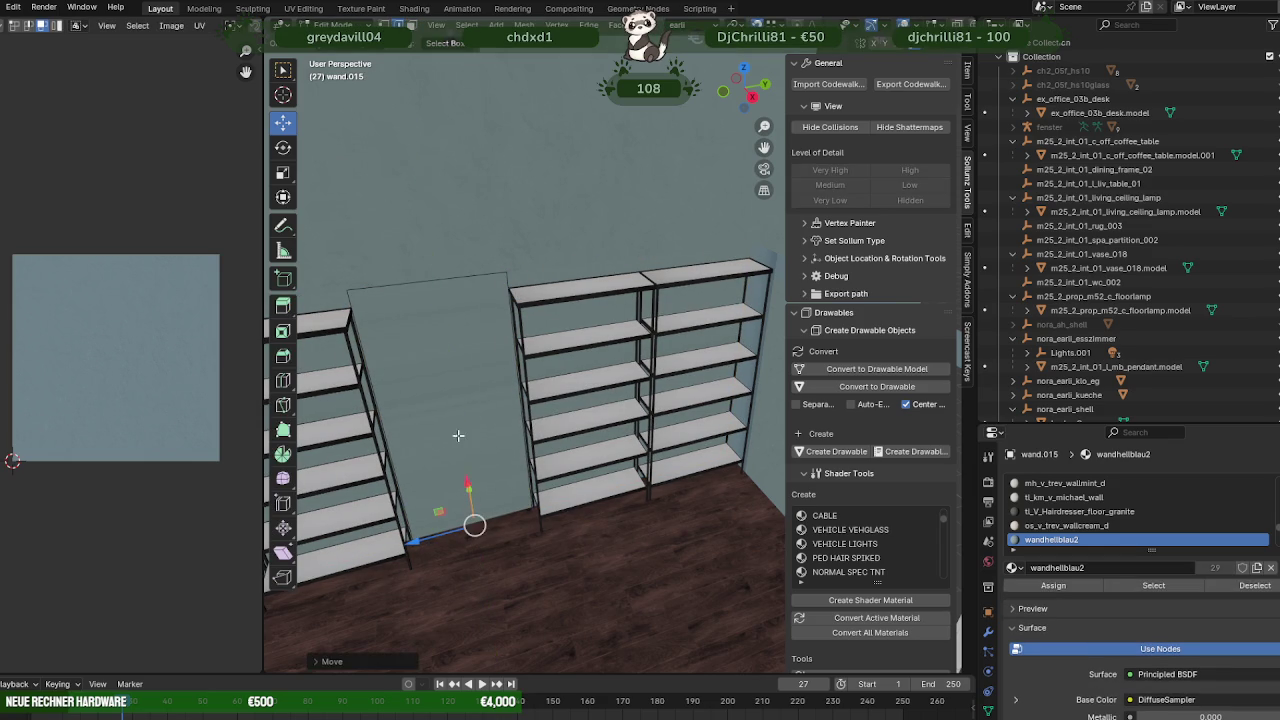
middle_drag(457, 434, 510, 434)
key(r)
key(x)
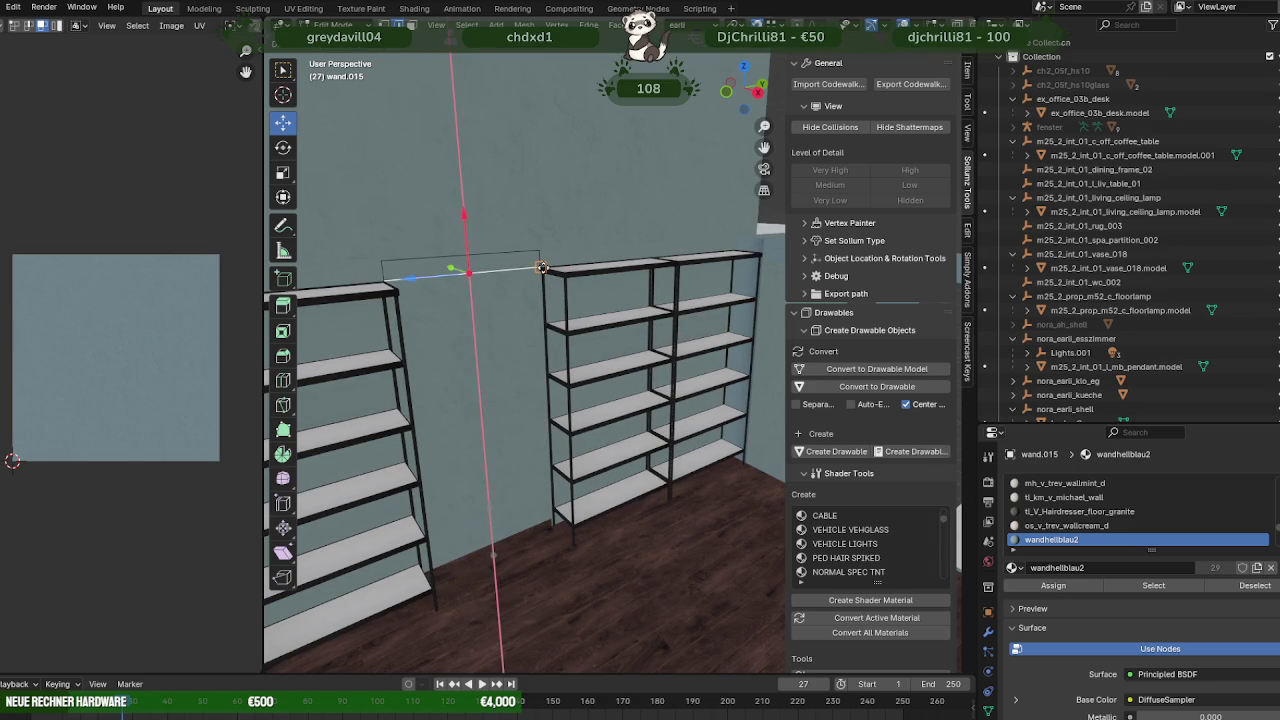
click(530, 270)
middle_drag(530, 270, 472, 271)
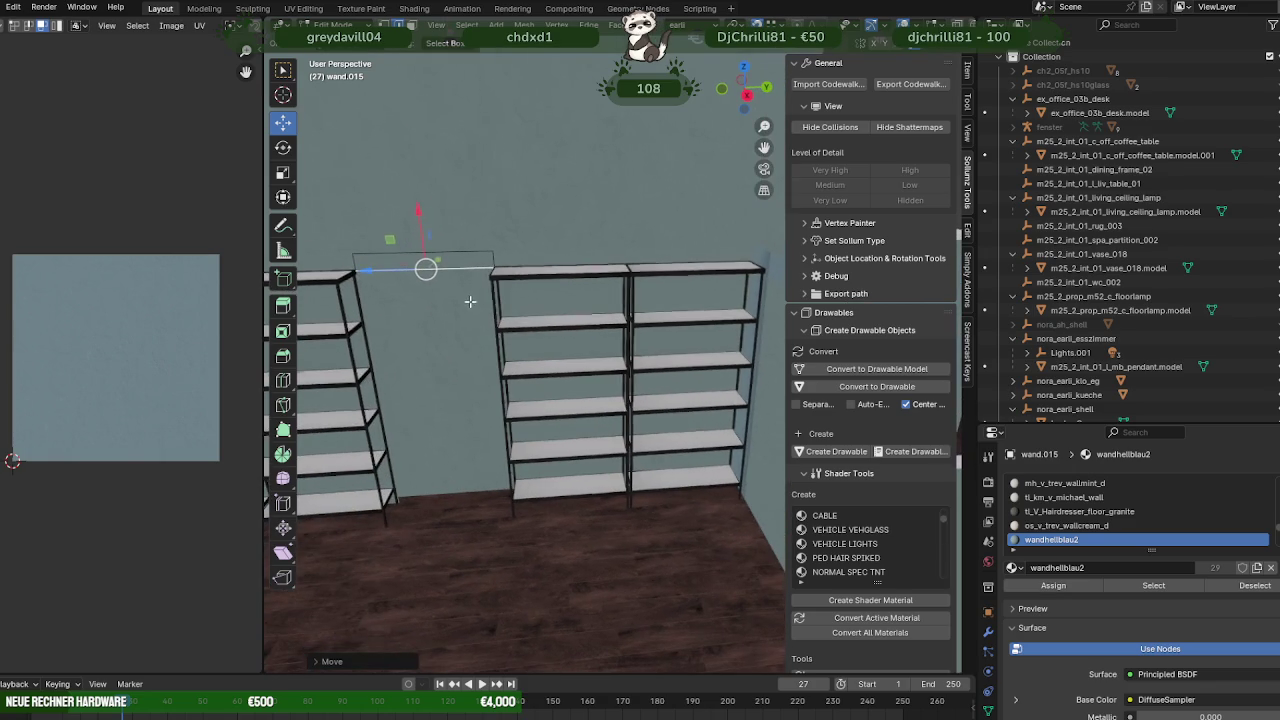
Join the wall panel with its neighbouring panel into wand.014
key(Tab)
click(514, 263)
right_click(534, 264)
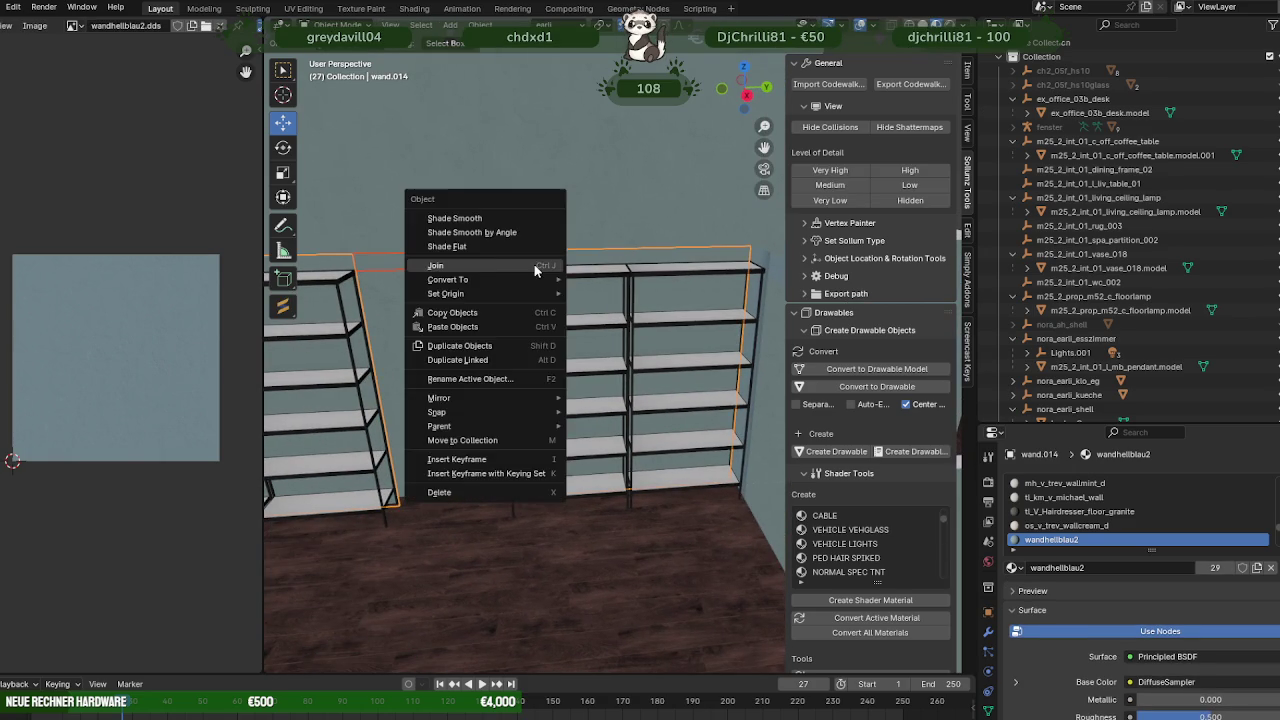
click(502, 267)
mouse_move(502, 272)
middle_down()
mouse_move(480, 366)
mouse_move(542, 291)
middle_up()
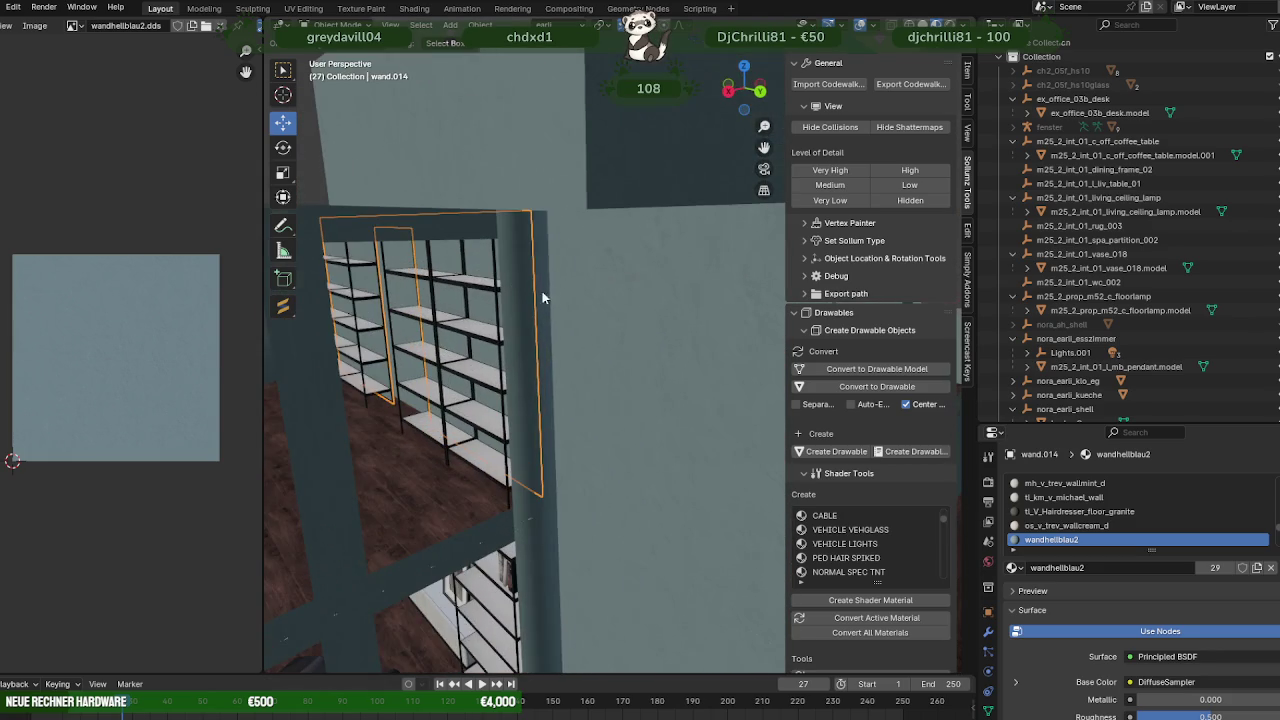
middle_drag(516, 239, 568, 310)
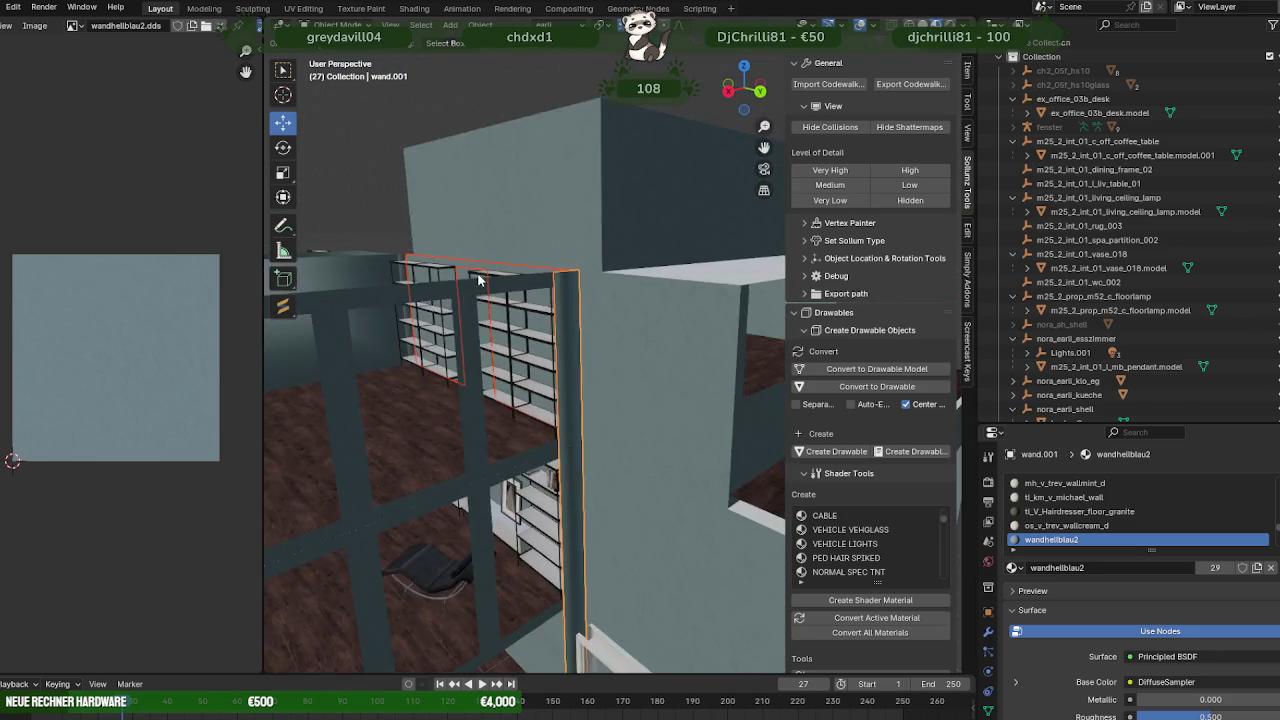
click(419, 288)
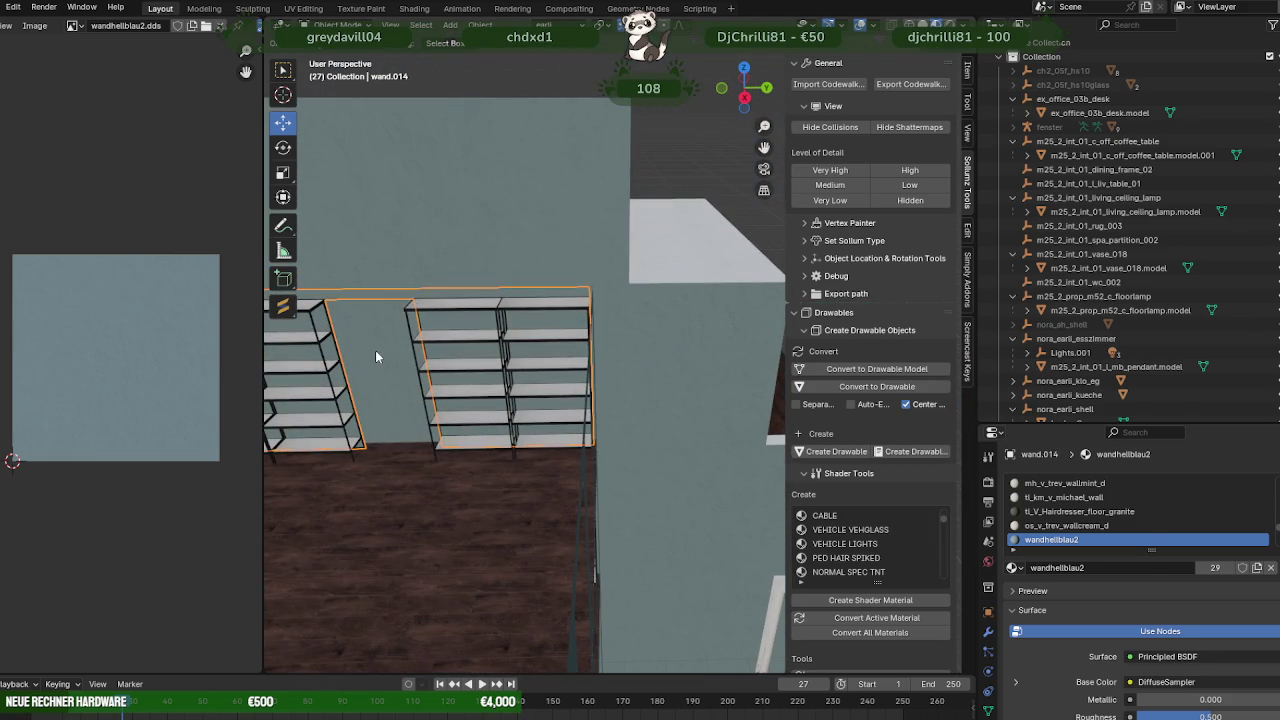
Delete the selected faces of the original wall object wand
key(Tab)
mouse_move(378, 360)
middle_down()
mouse_move(335, 326)
mouse_move(354, 323)
middle_up()
scroll(580, 300, up, 5)
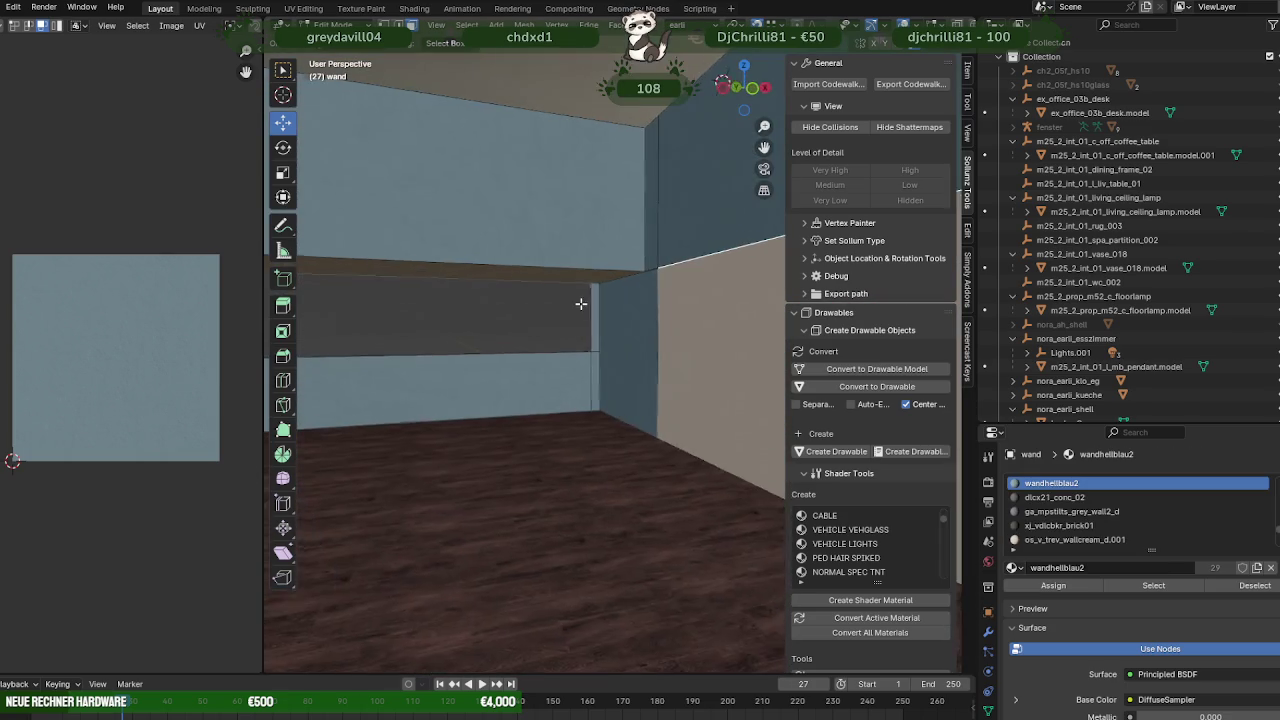
key(x)
click(501, 311)
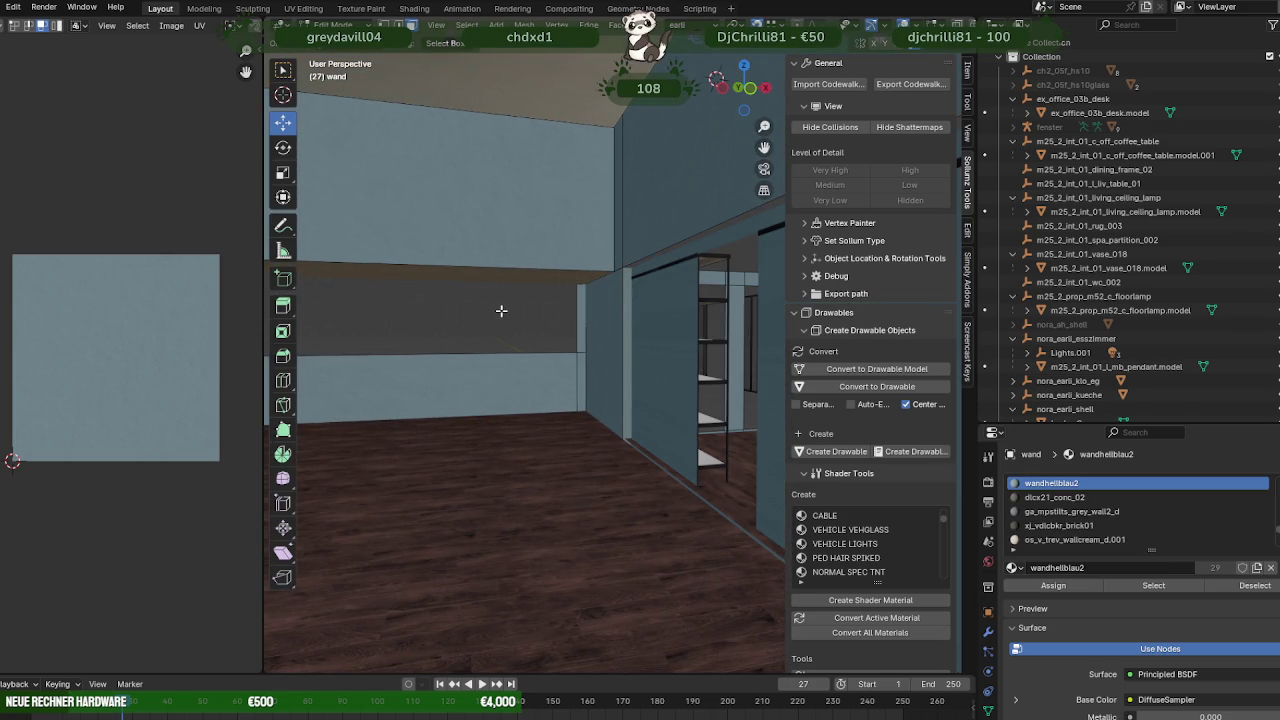
Duplicate the wall panel along Y, flip the copy's normals, and deselect all
click(676, 346)
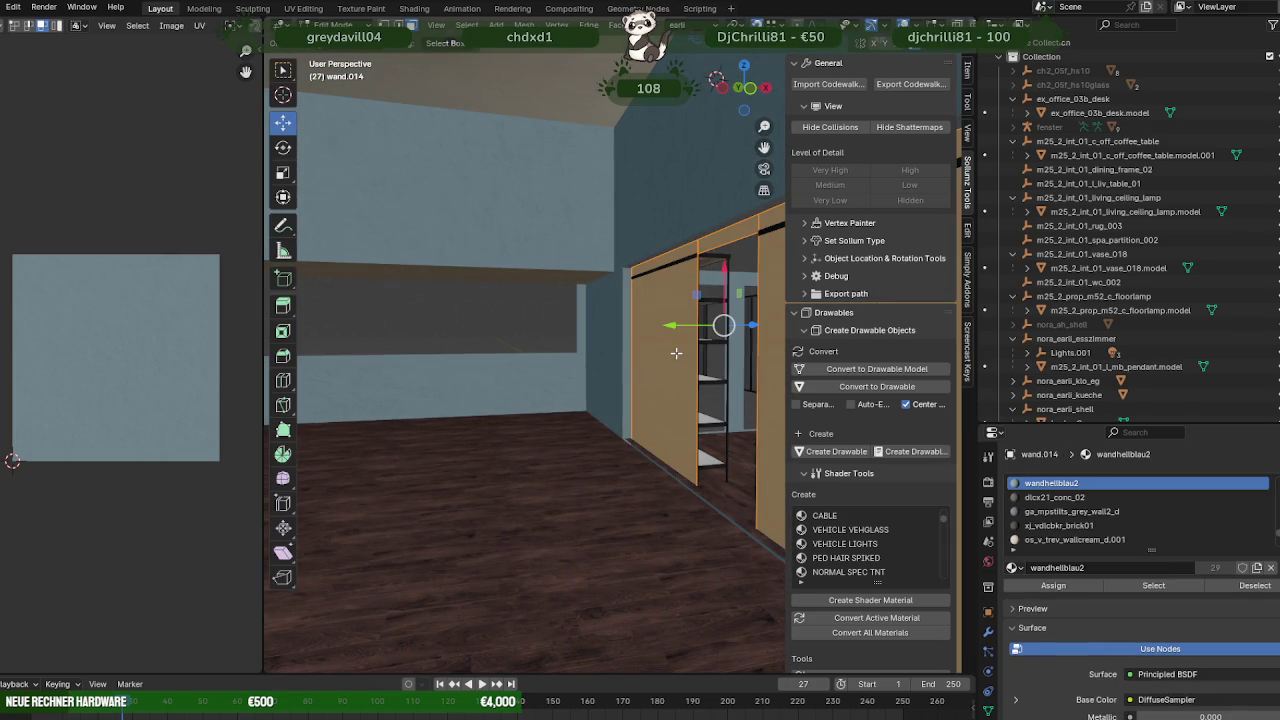
key(shift+d)
key(y)
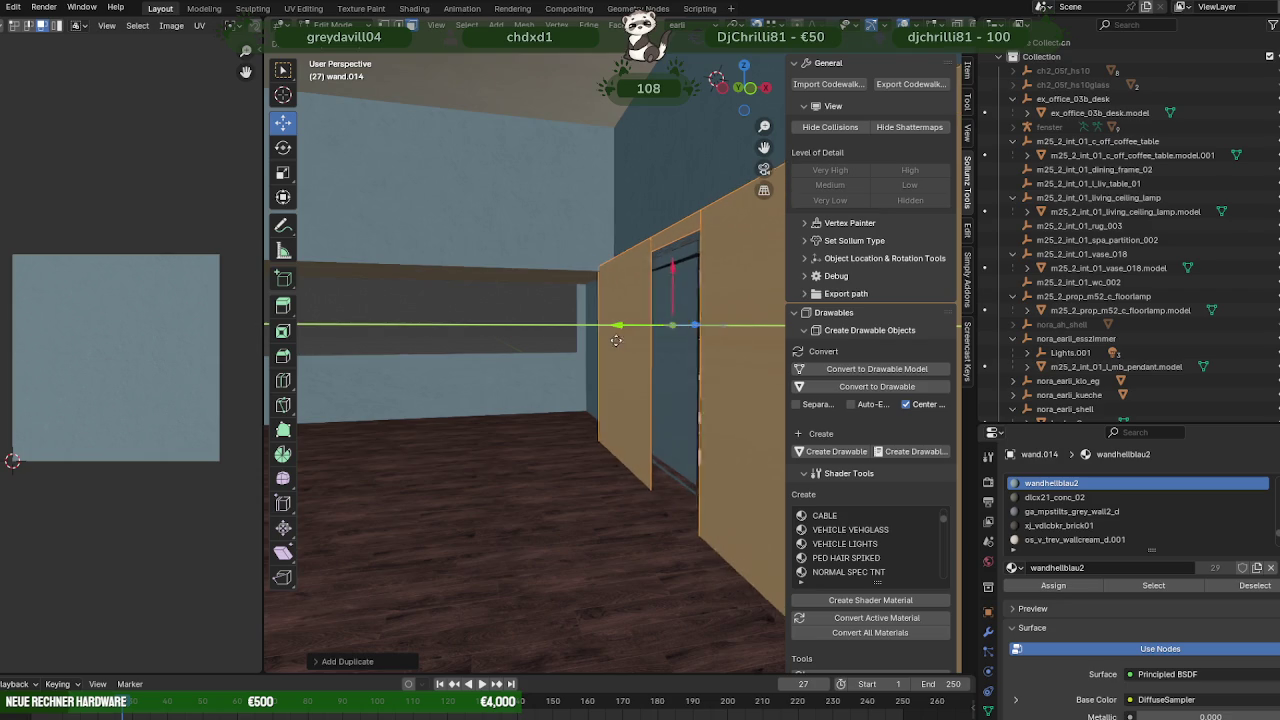
click(607, 325)
right_click(540, 341)
click(540, 341)
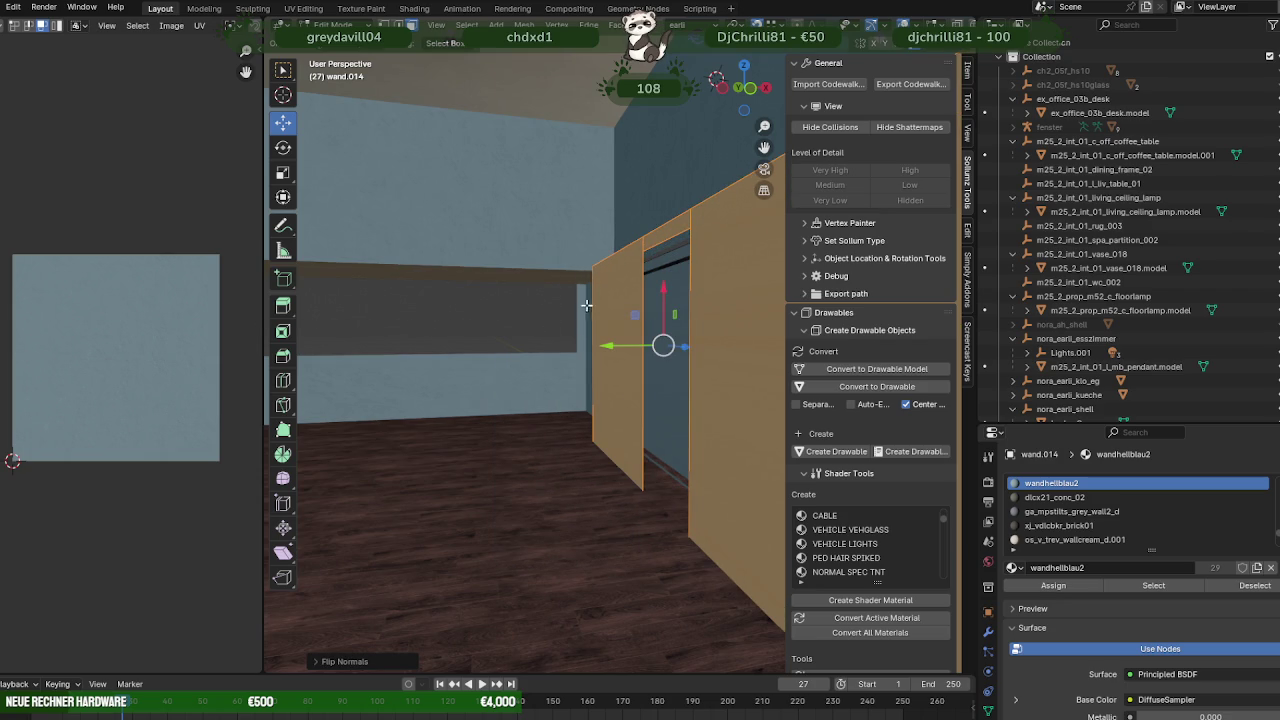
mouse_move(587, 305)
middle_down()
mouse_move(606, 300)
mouse_move(605, 347)
middle_up()
key(alt+a)
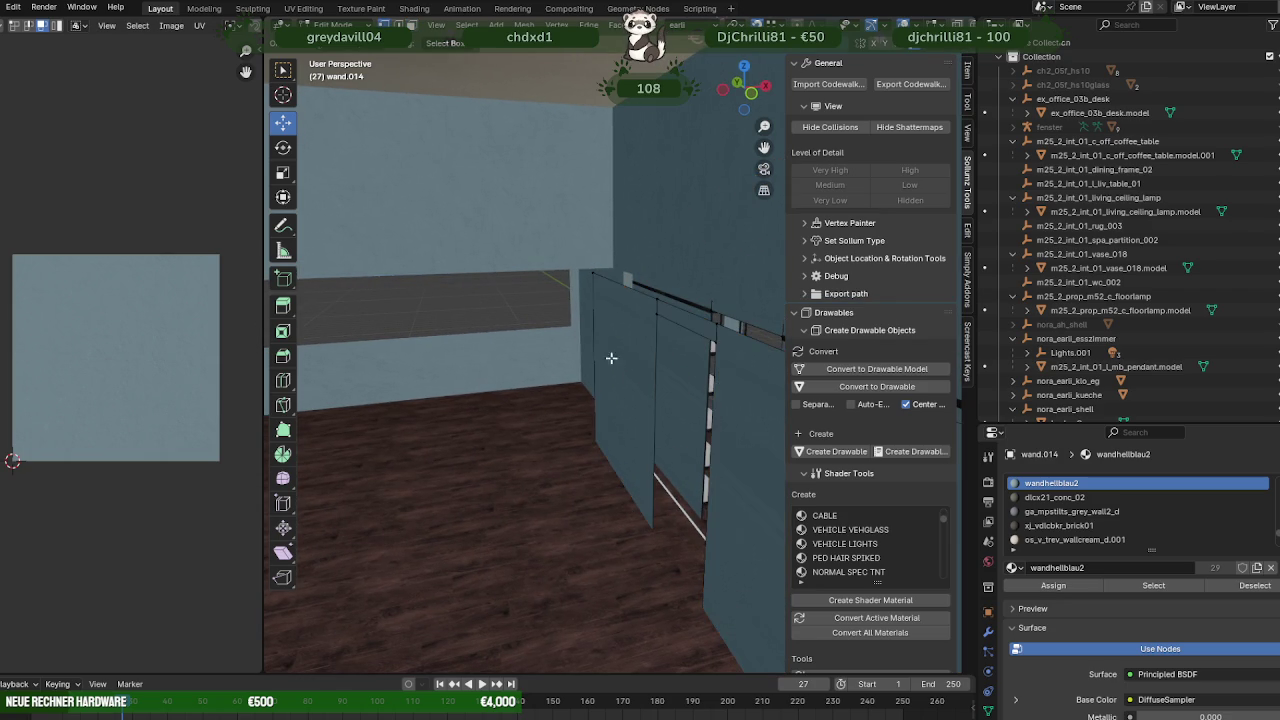
Slide the thin wall strip of wand.014 so it lines up with the shelving
key(l)
key(KP_Decimal)
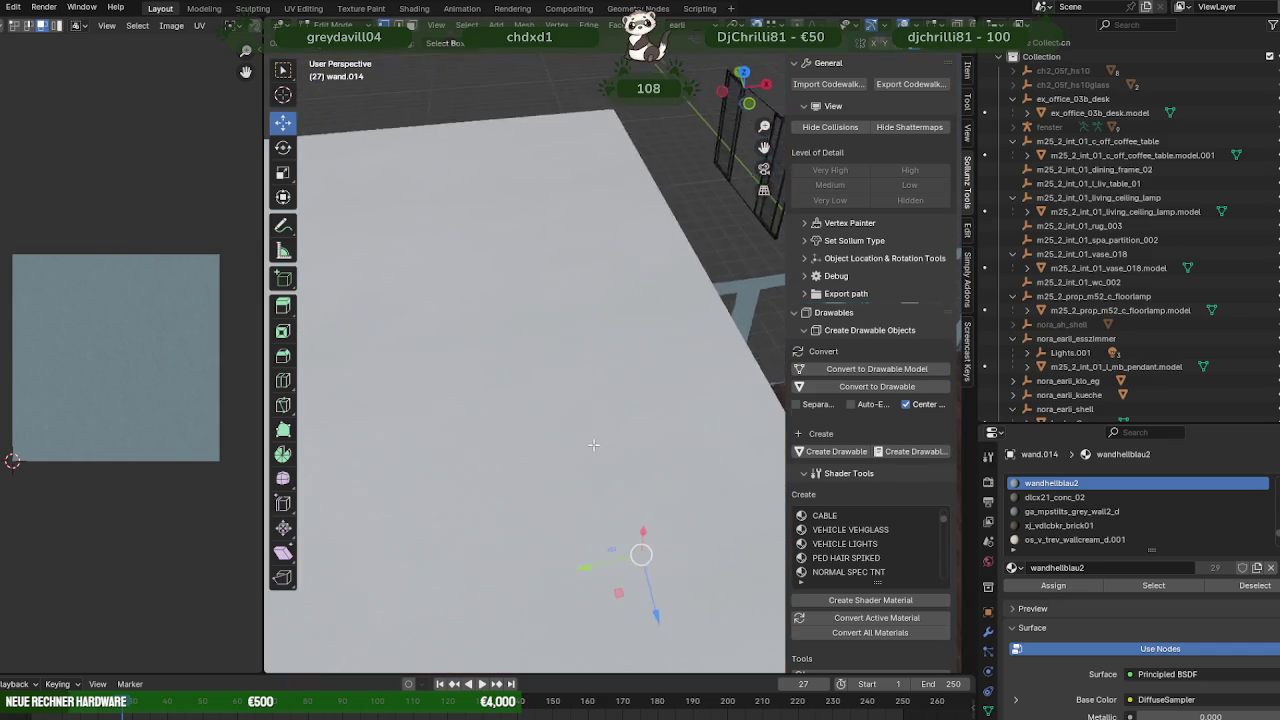
middle_drag(501, 470, 524, 517)
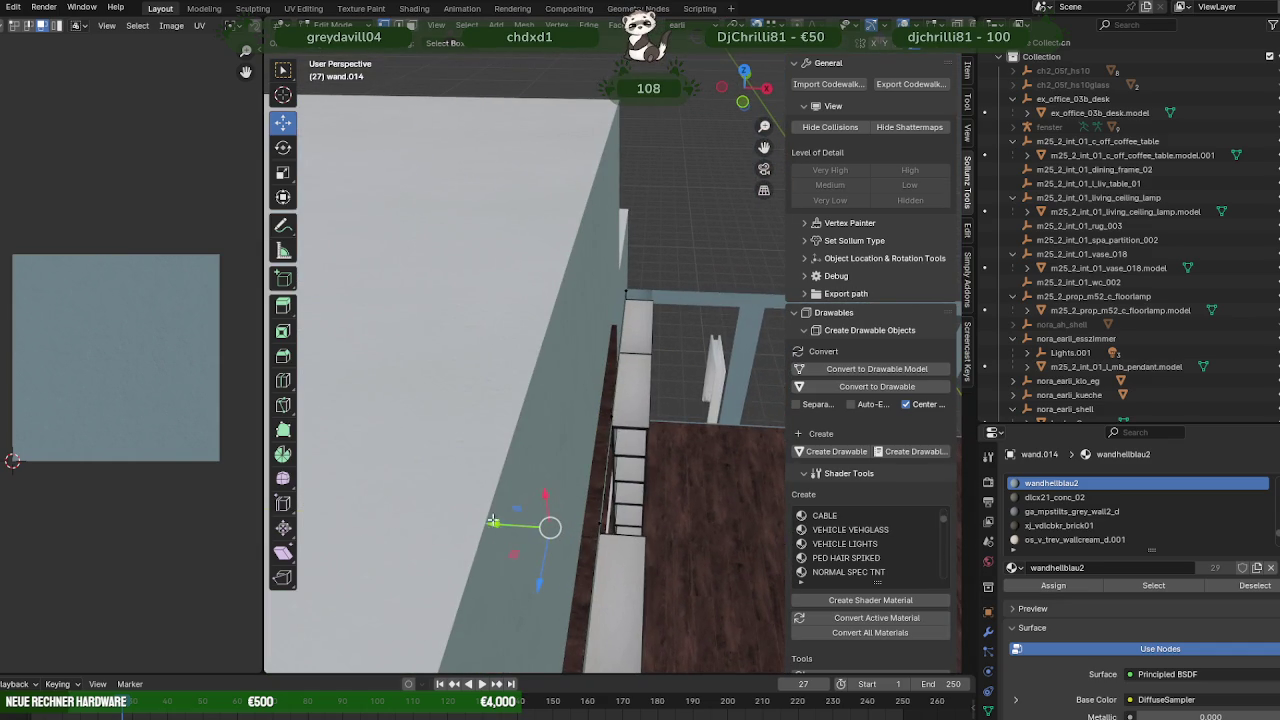
click(597, 470)
middle_drag(618, 100, 576, 216)
scroll(576, 216, up, 3)
scroll(600, 226, up, 3)
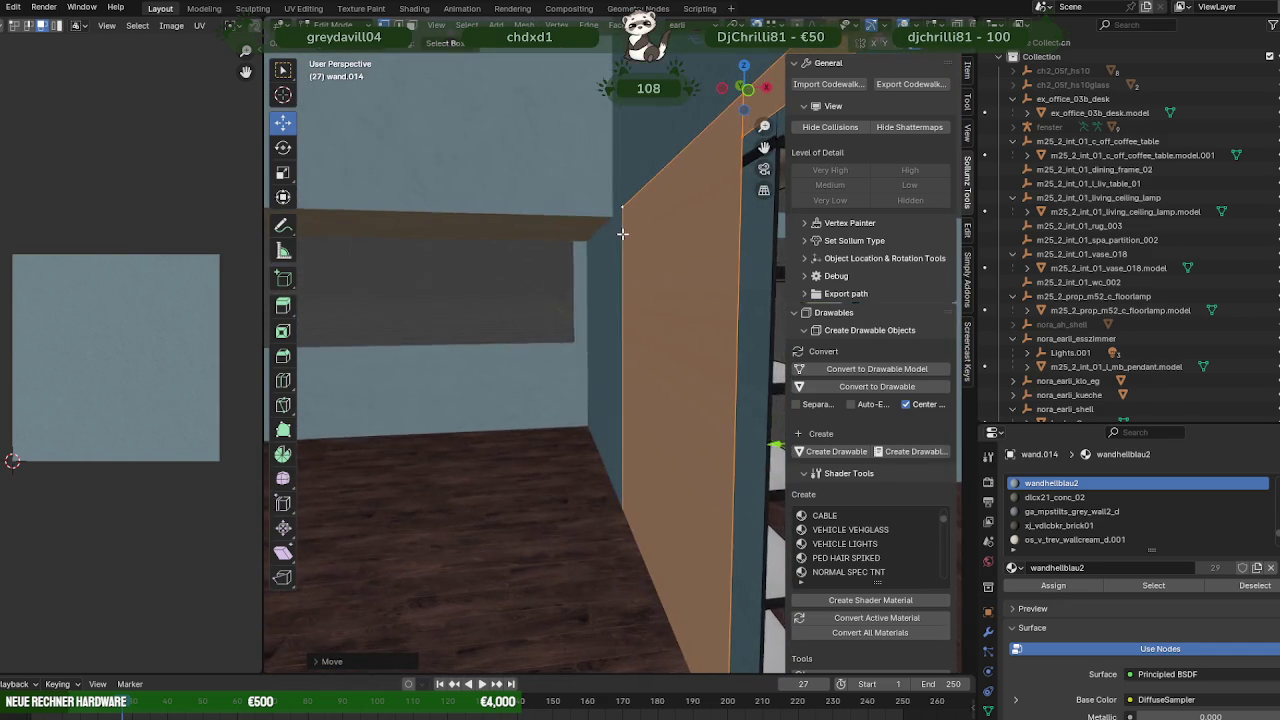
scroll(628, 236, up, 2)
scroll(615, 236, up, 2)
drag(615, 236, 652, 255)
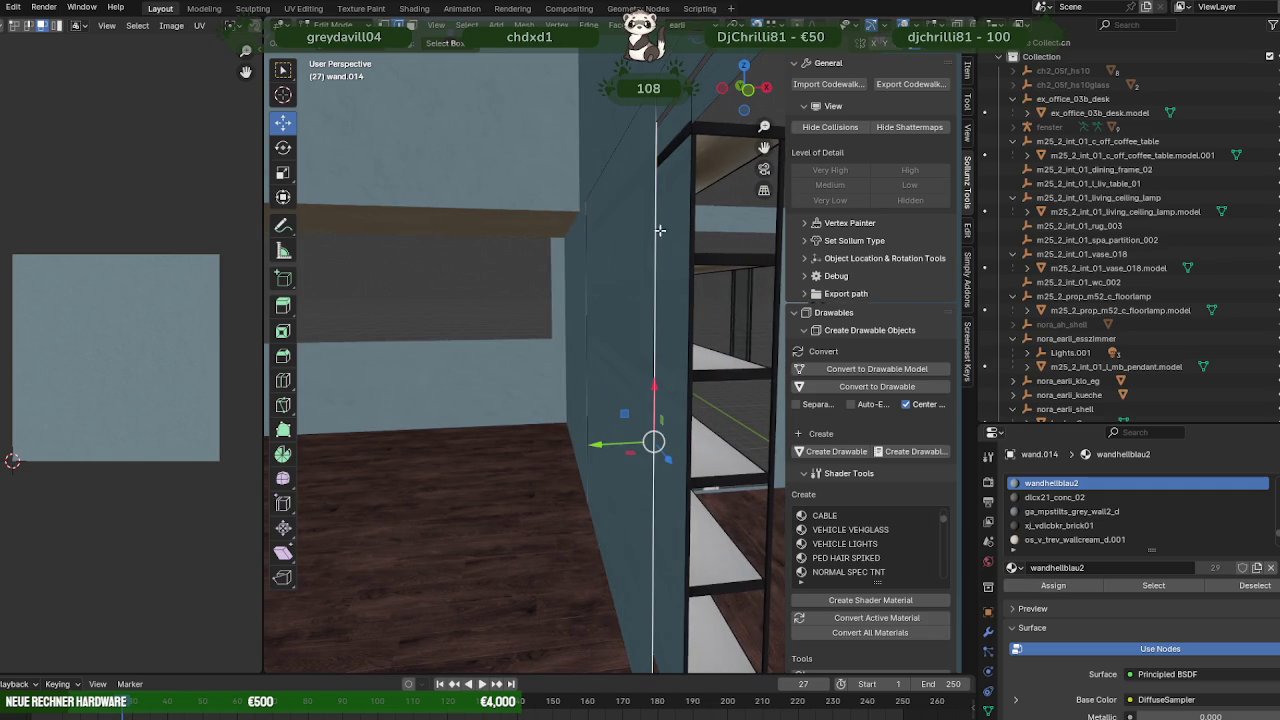
click(661, 113)
Move the selected wall vertex along the wall line
mouse_move(667, 143)
middle_down()
mouse_move(617, 143)
mouse_move(651, 249)
mouse_move(680, 243)
middle_up()
scroll(617, 143, down, 4)
scroll(651, 249, up, 3)
key(e)
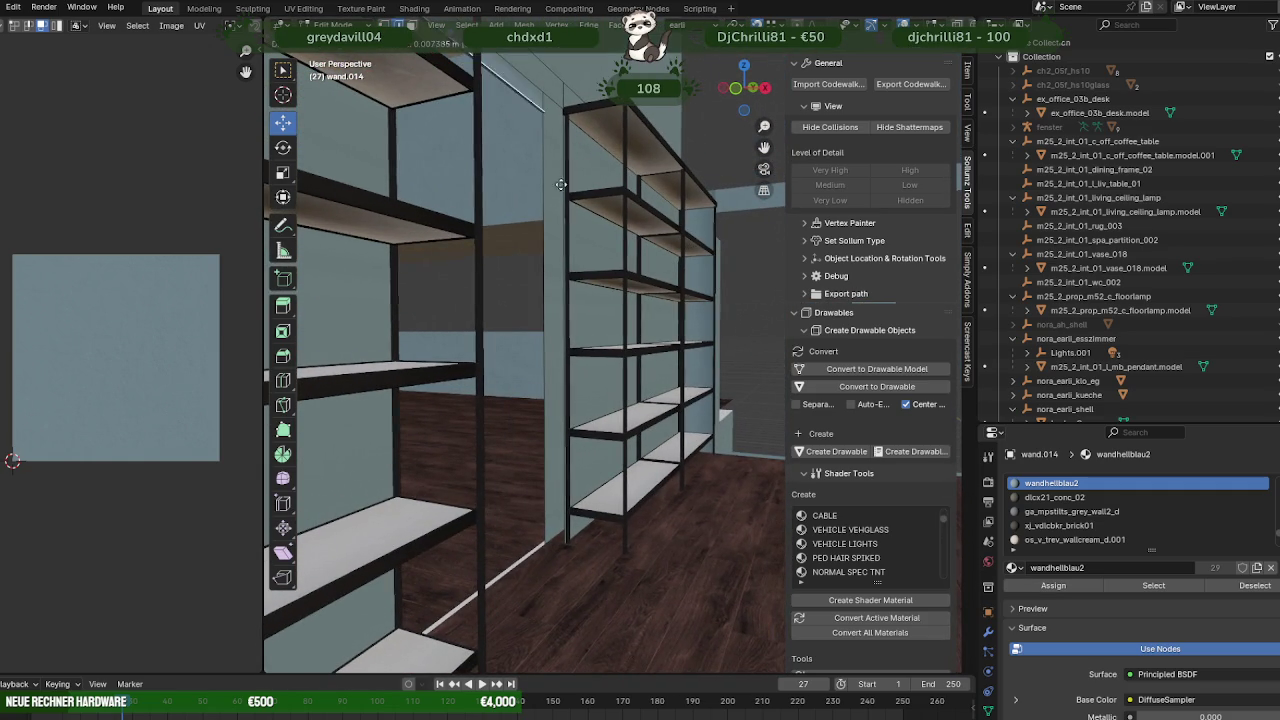
right_click(447, 86)
drag(441, 70, 546, 107)
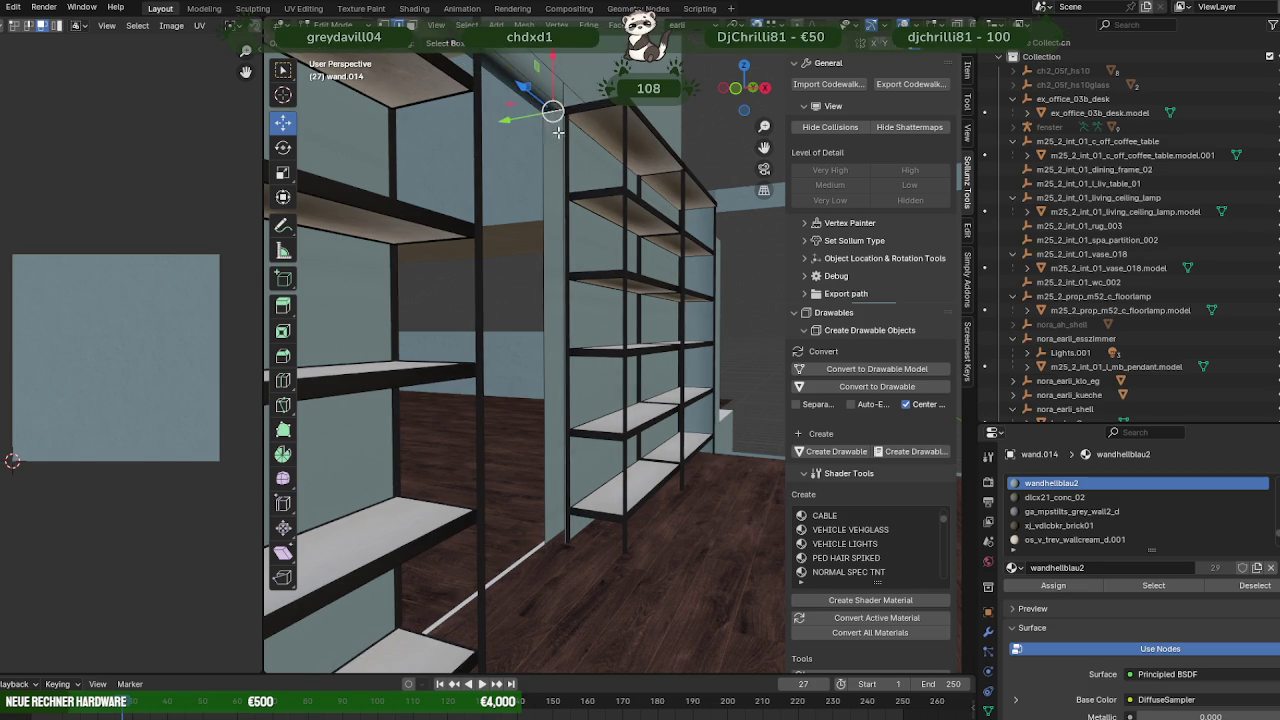
scroll(557, 110, down, 3)
middle_drag(586, 214, 401, 189)
scroll(401, 189, up, 3)
scroll(400, 170, up, 2)
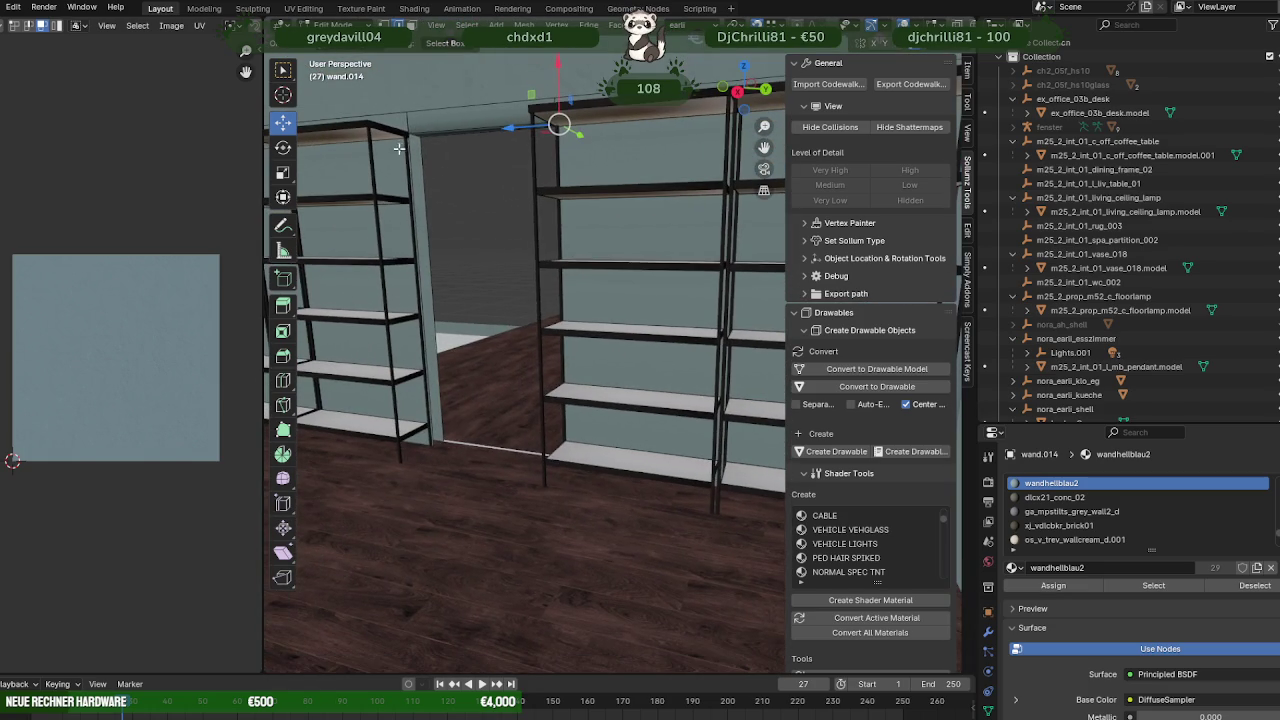
Extrude a new vertex from it down to the floor past the shelves
key(e)
click(435, 230)
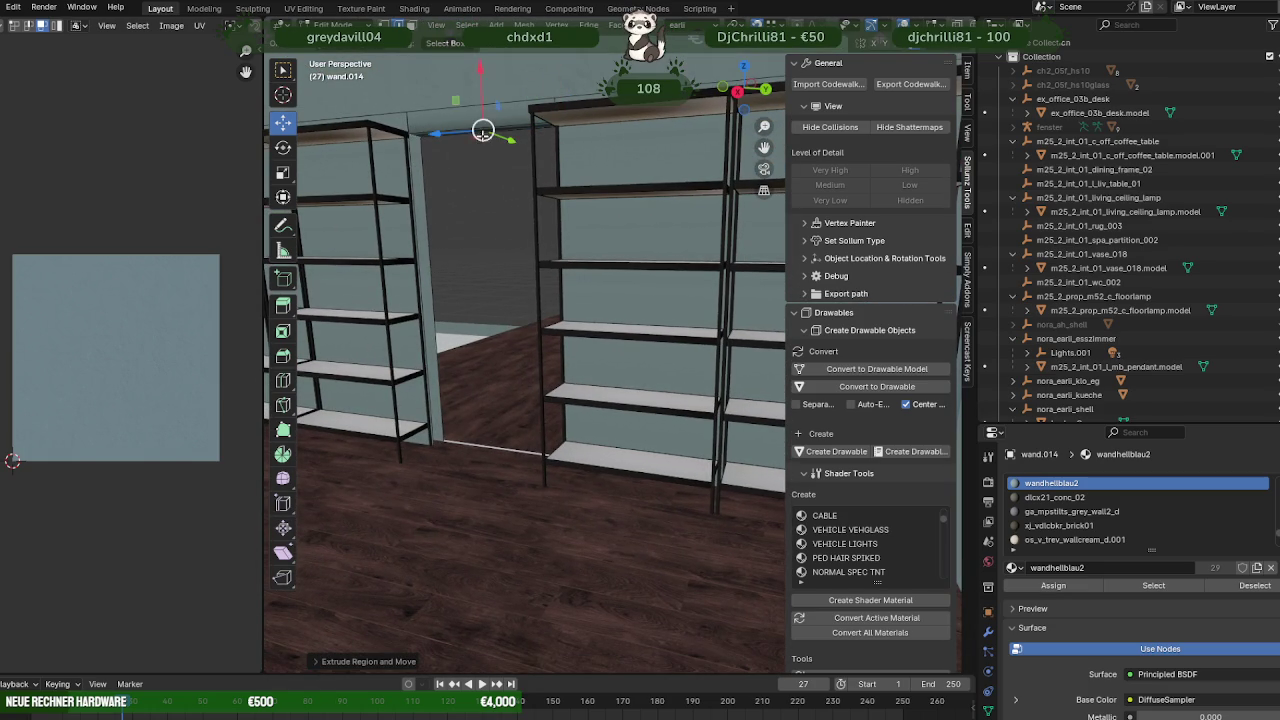
drag(483, 120, 457, 161)
click(500, 442)
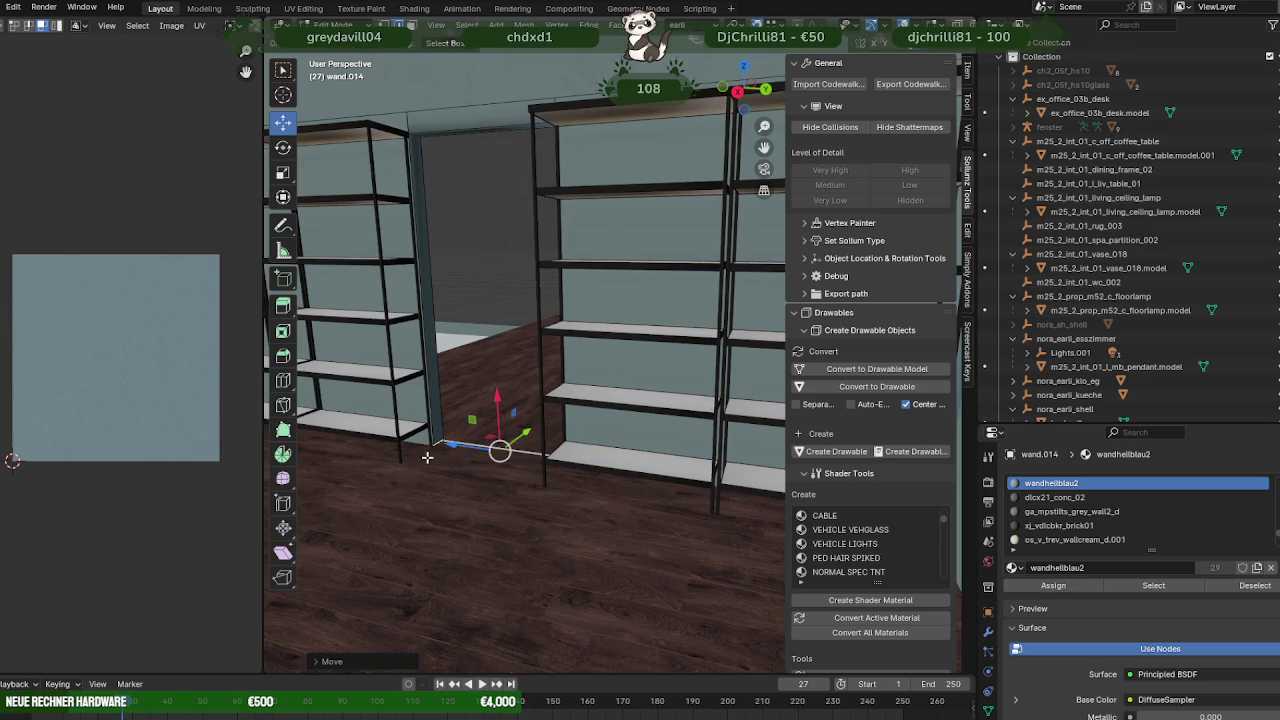
scroll(515, 455, up, 2)
mouse_move(515, 455)
middle_down()
mouse_move(638, 400)
mouse_move(778, 452)
mouse_move(680, 445)
middle_up()
Slide the bodenOG floor edge along Y up to the wall panel's base
key(Tab)
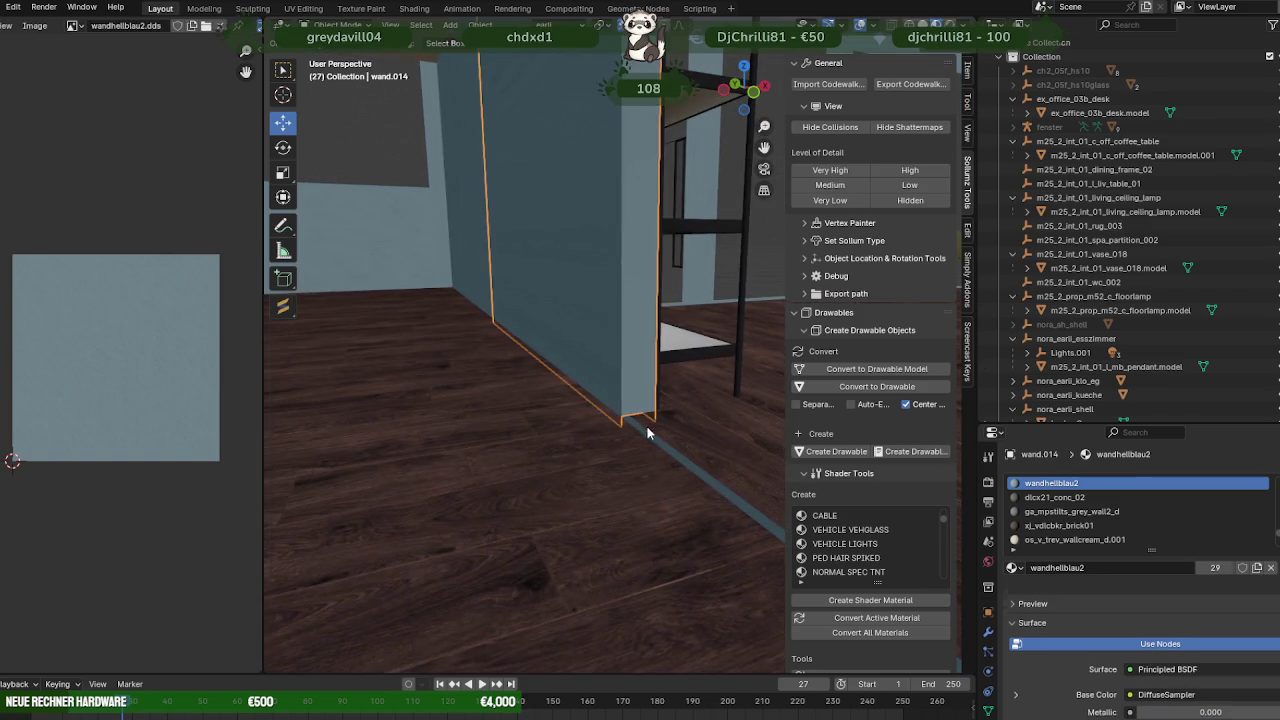
click(655, 435)
key(Tab)
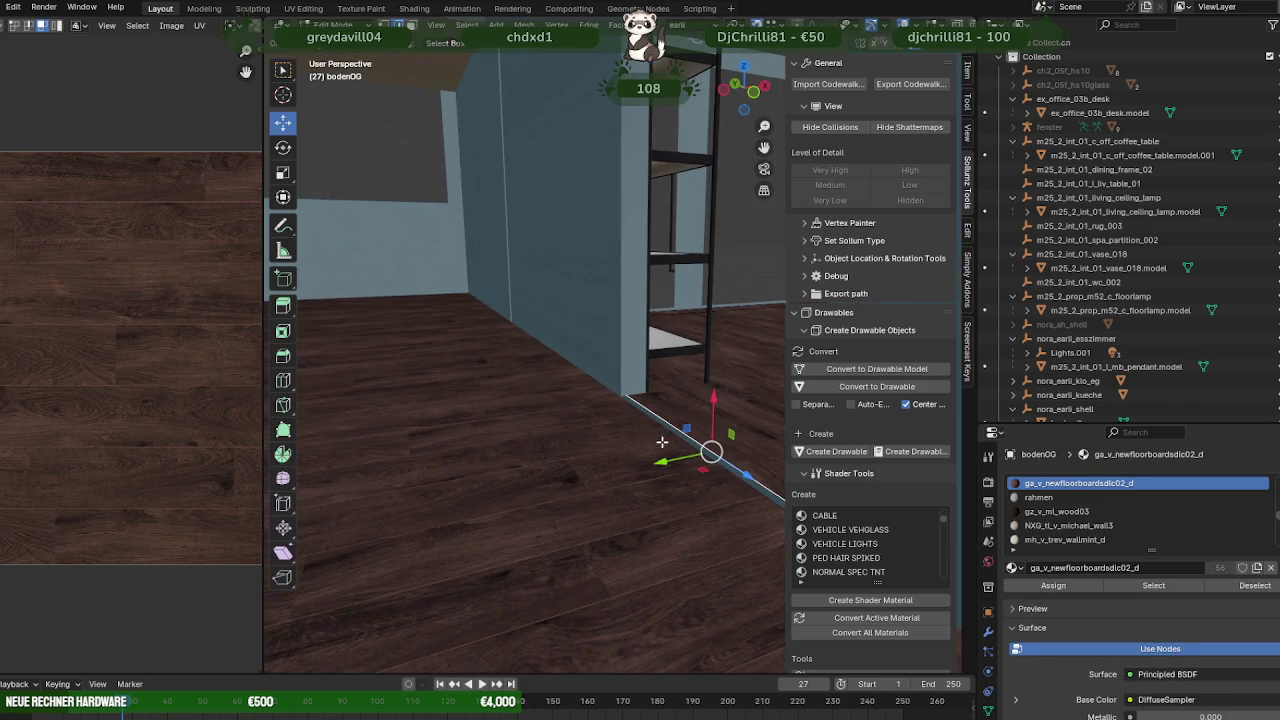
middle_drag(659, 437, 491, 298)
key(g)
key(y)
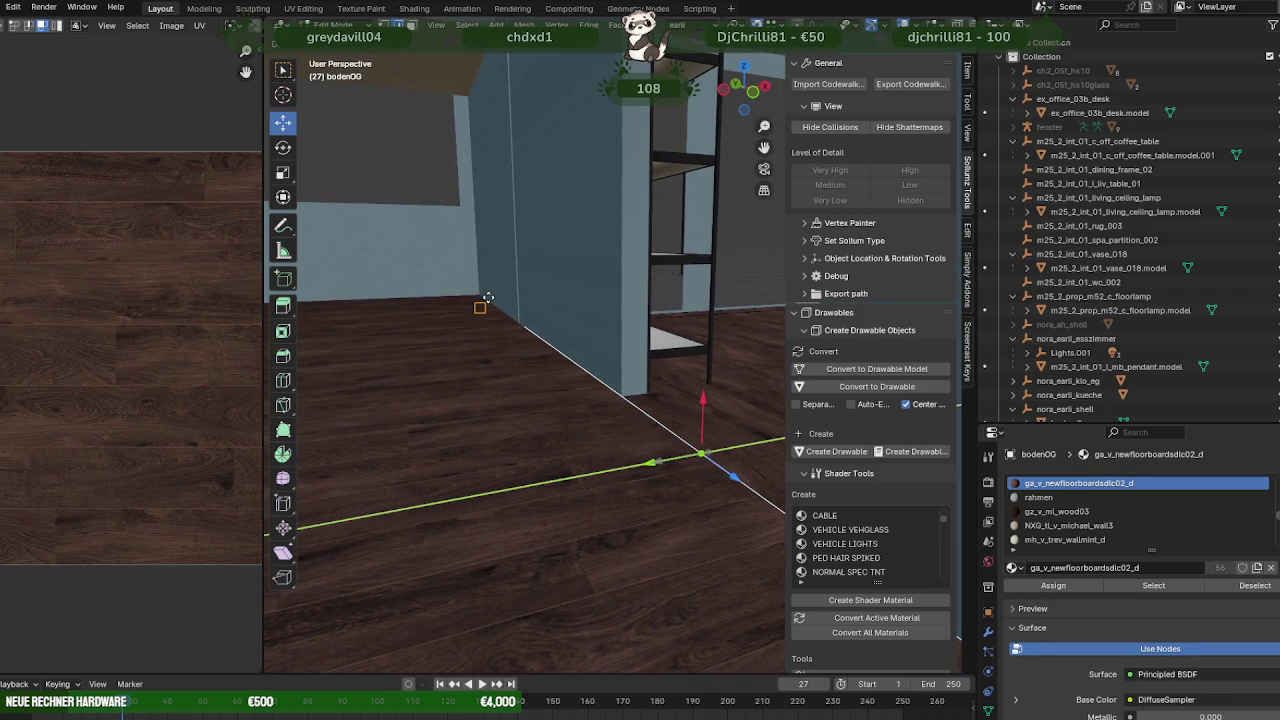
click(470, 90)
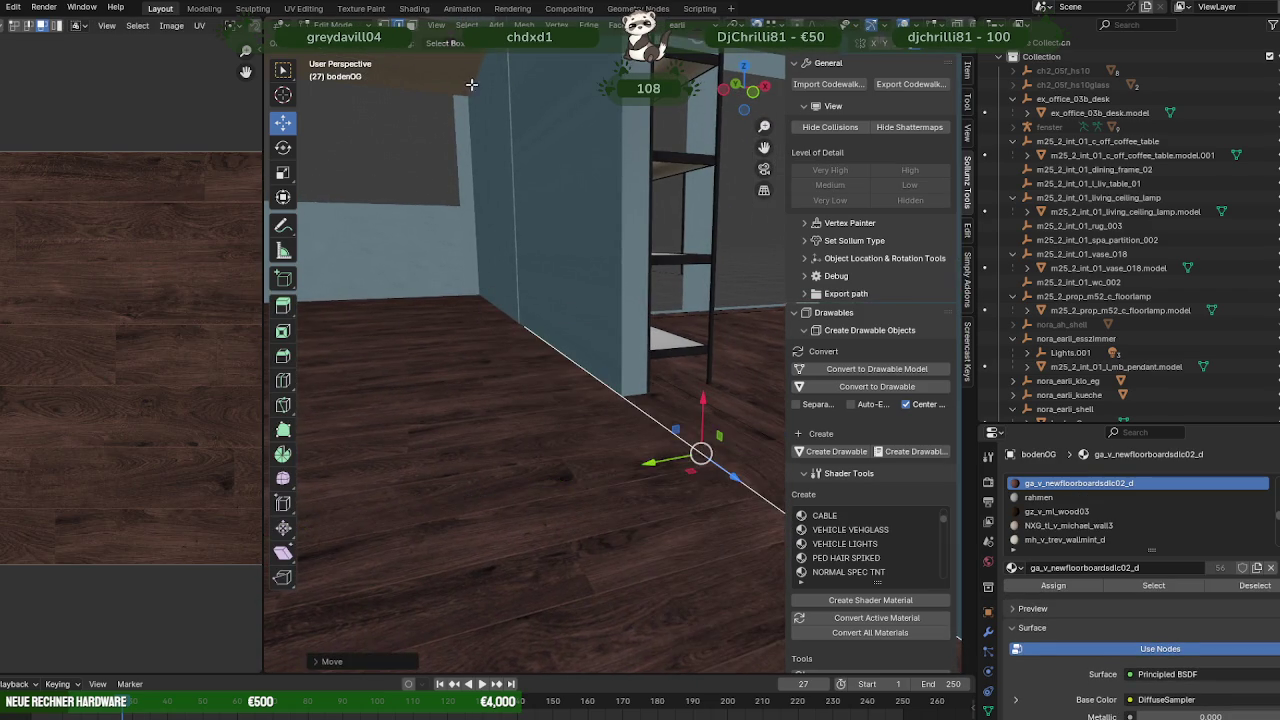
mouse_move(555, 147)
middle_down()
mouse_move(518, 142)
mouse_move(530, 320)
mouse_move(560, 420)
mouse_move(603, 404)
middle_up()
click(603, 404)
scroll(538, 331, up, 4)
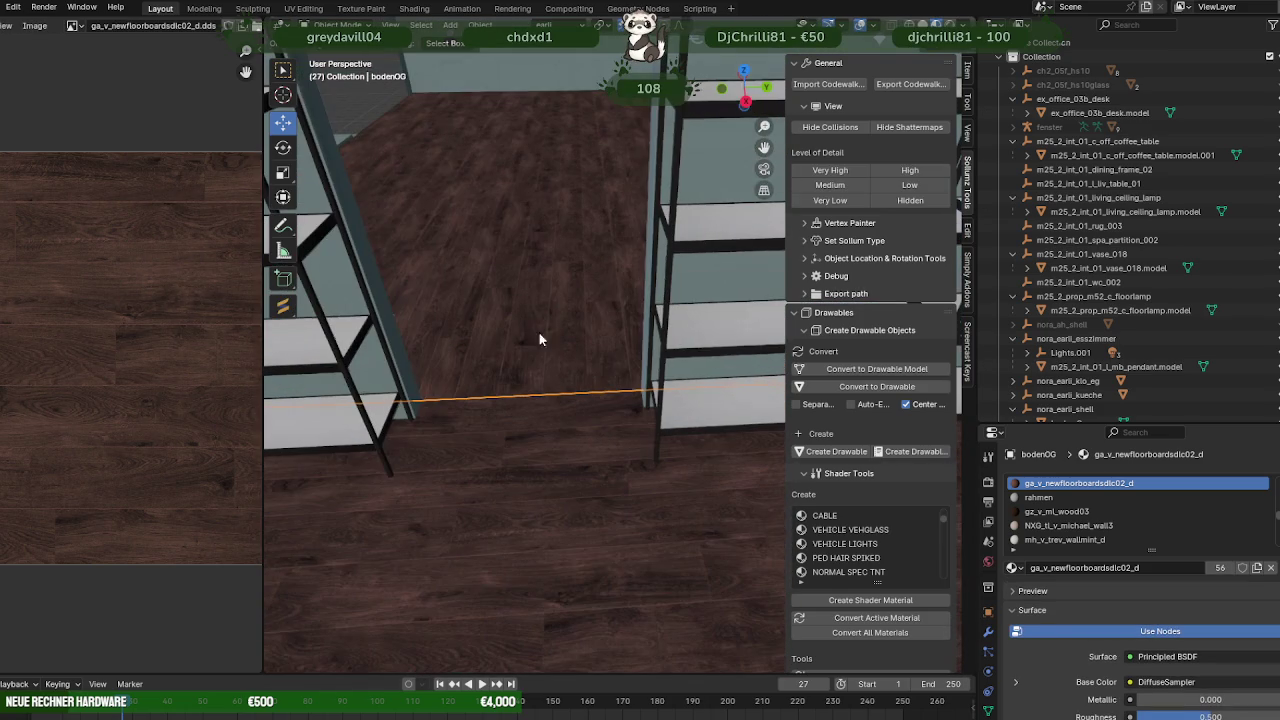
scroll(545, 316, down, 4)
middle_drag(546, 302, 534, 182)
click(583, 277)
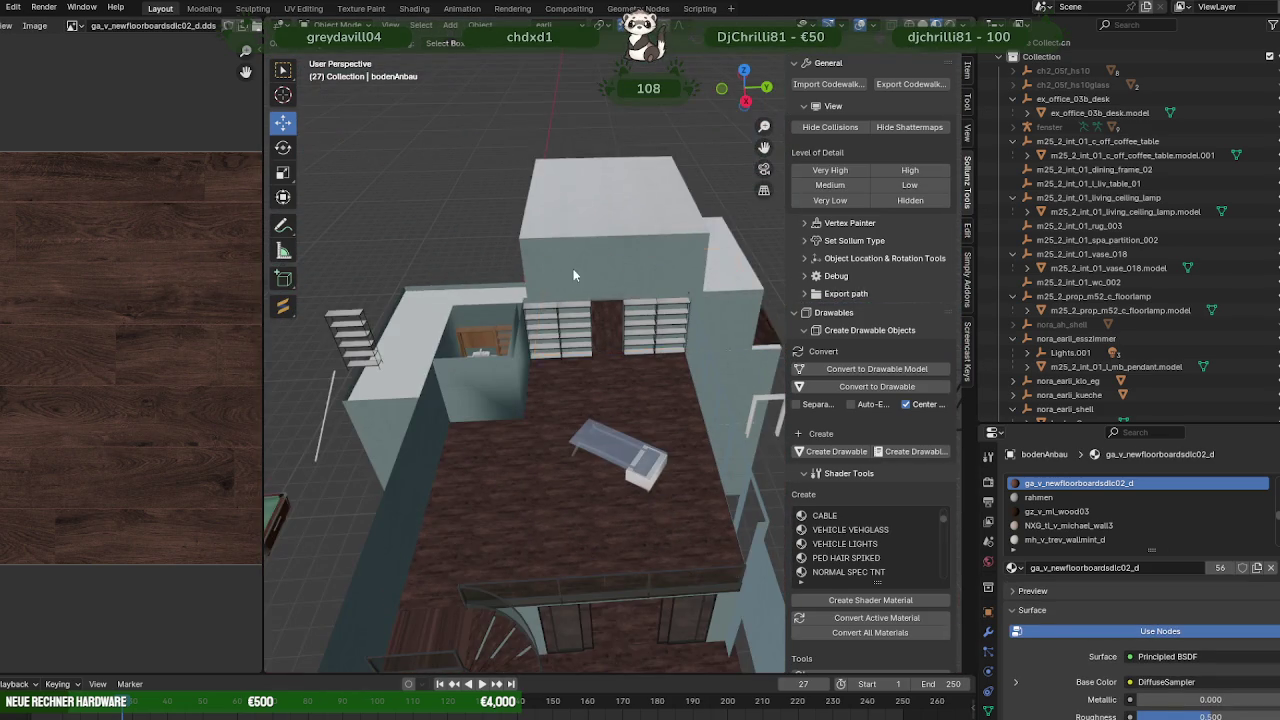
mouse_move(583, 277)
middle_down()
mouse_move(600, 277)
mouse_move(571, 286)
mouse_move(612, 291)
mouse_move(636, 357)
middle_up()
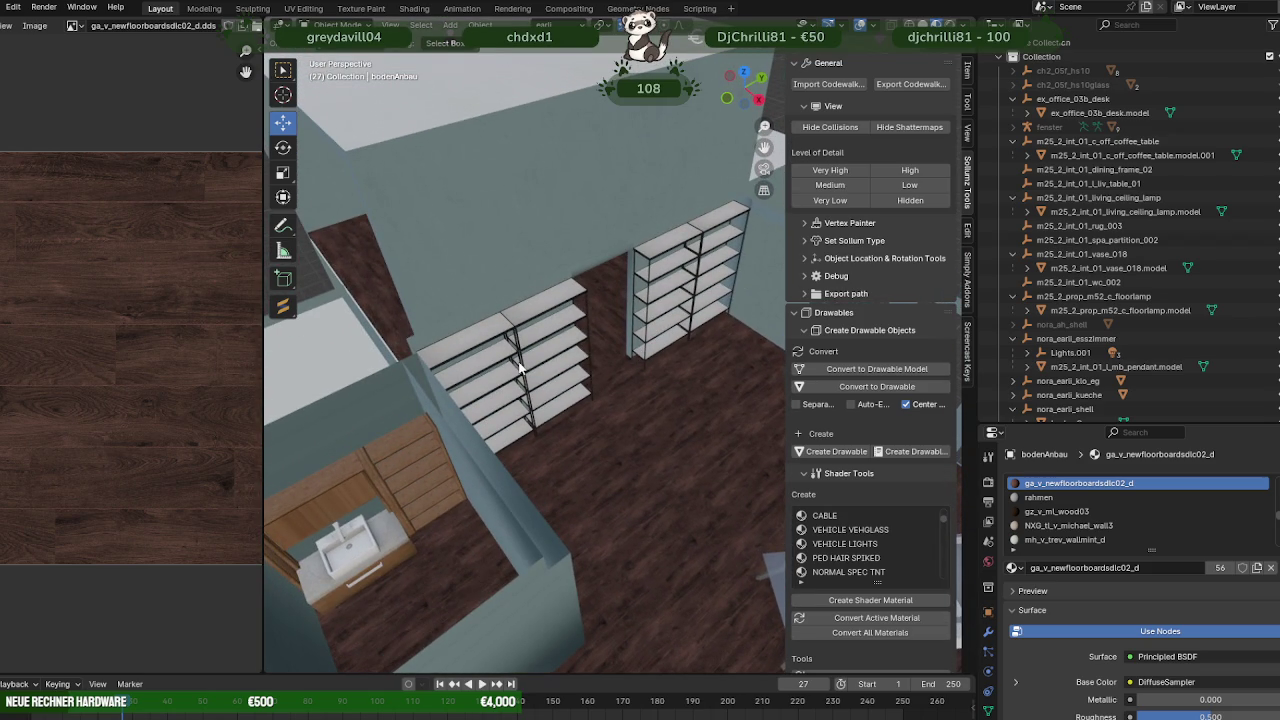
scroll(518, 368, down, 3)
mouse_move(518, 368)
middle_down()
mouse_move(593, 403)
mouse_move(592, 425)
mouse_move(609, 408)
mouse_move(543, 410)
mouse_move(559, 443)
mouse_move(569, 425)
mouse_move(553, 388)
mouse_move(577, 372)
mouse_move(542, 335)
mouse_move(558, 365)
middle_up()
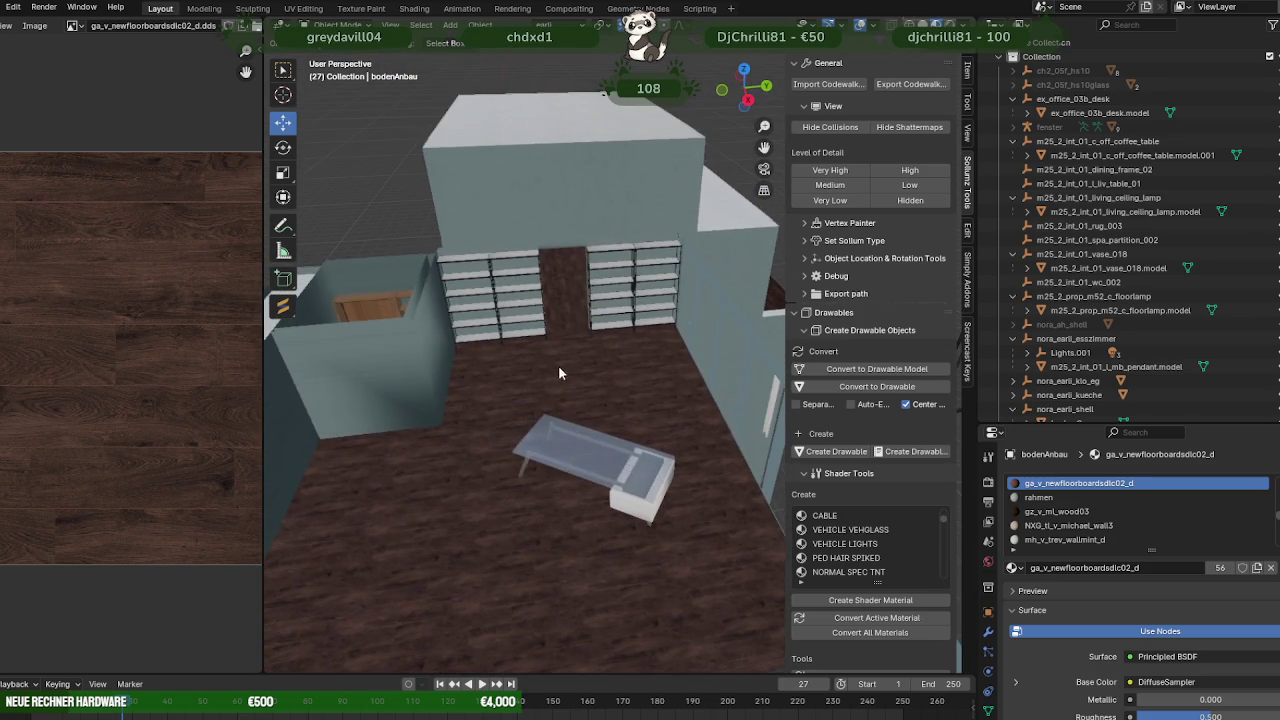
click(586, 449)
Move the desk along Y and Z to the room's middle, in front of the shelves
middle_drag(586, 449, 632, 503)
key(Tab)
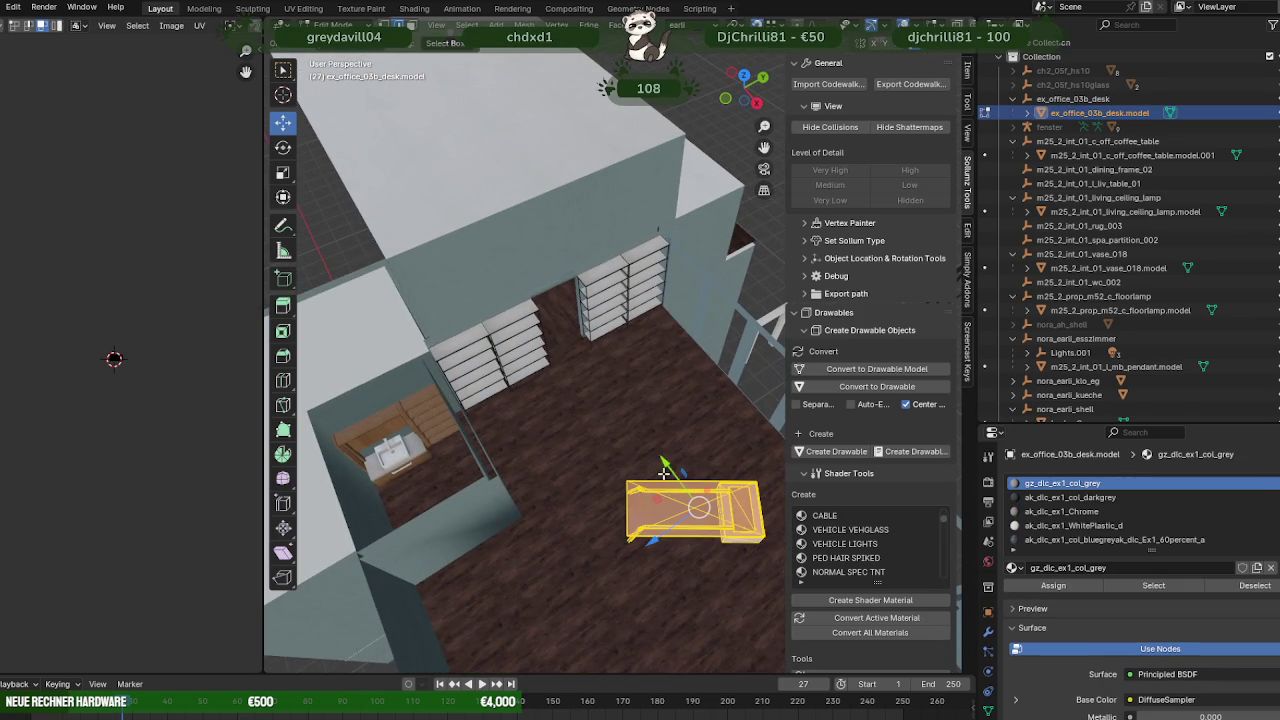
drag(664, 473, 603, 466)
middle_drag(630, 450, 556, 420)
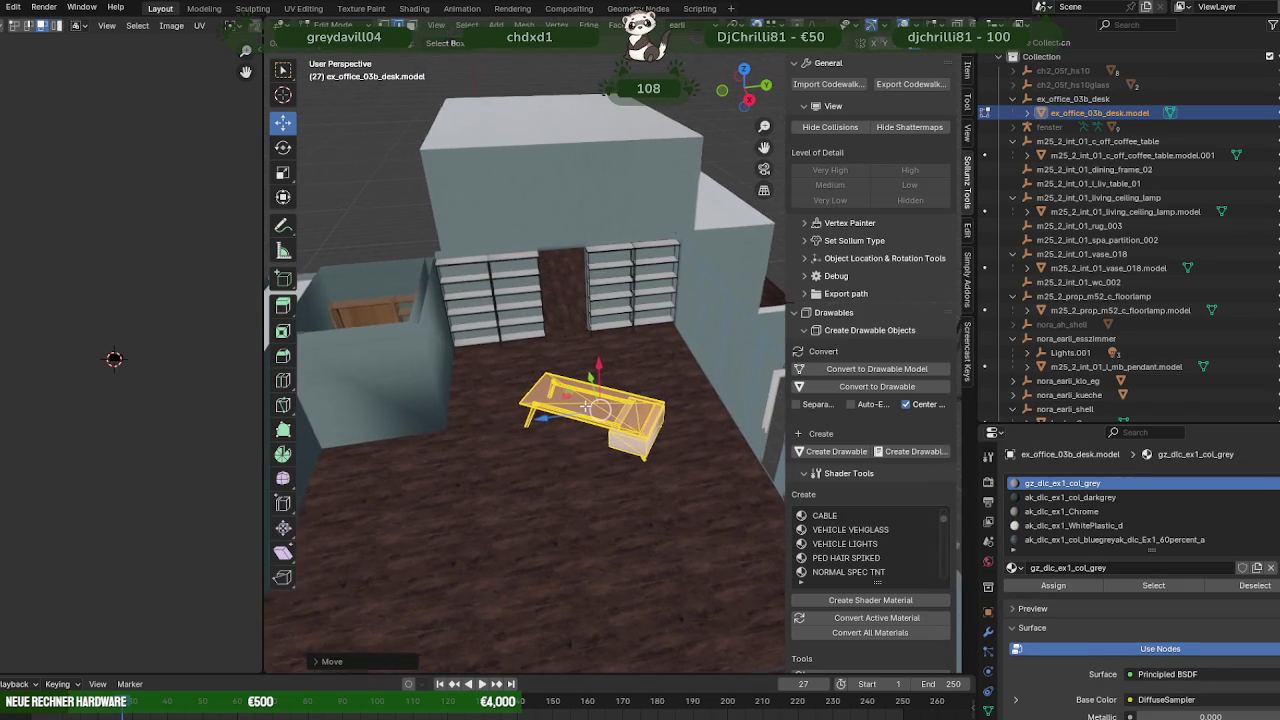
drag(556, 414, 546, 417)
click(546, 417)
key(Tab)
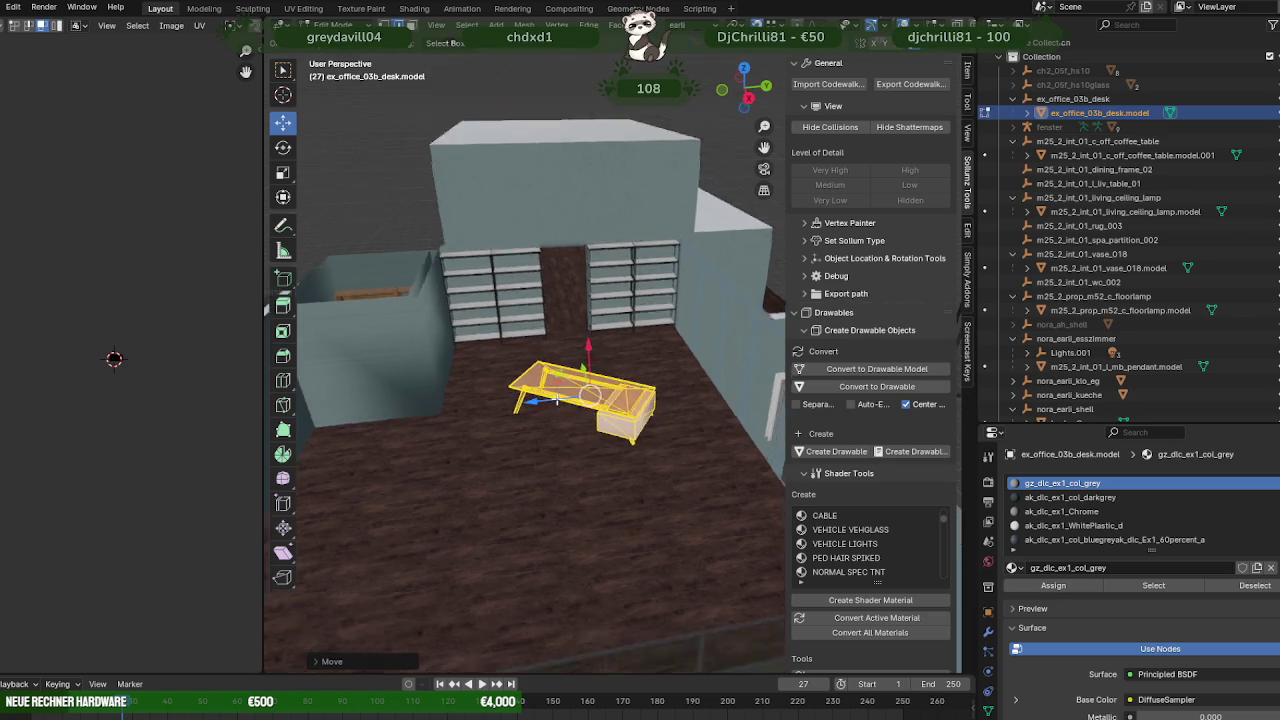
Select the desk and its collection ex_office_03b_desk in the Outliner
mouse_move(546, 417)
middle_down()
mouse_move(674, 420)
mouse_move(624, 420)
mouse_move(469, 466)
mouse_move(459, 432)
mouse_move(561, 388)
middle_up()
key(alt+a)
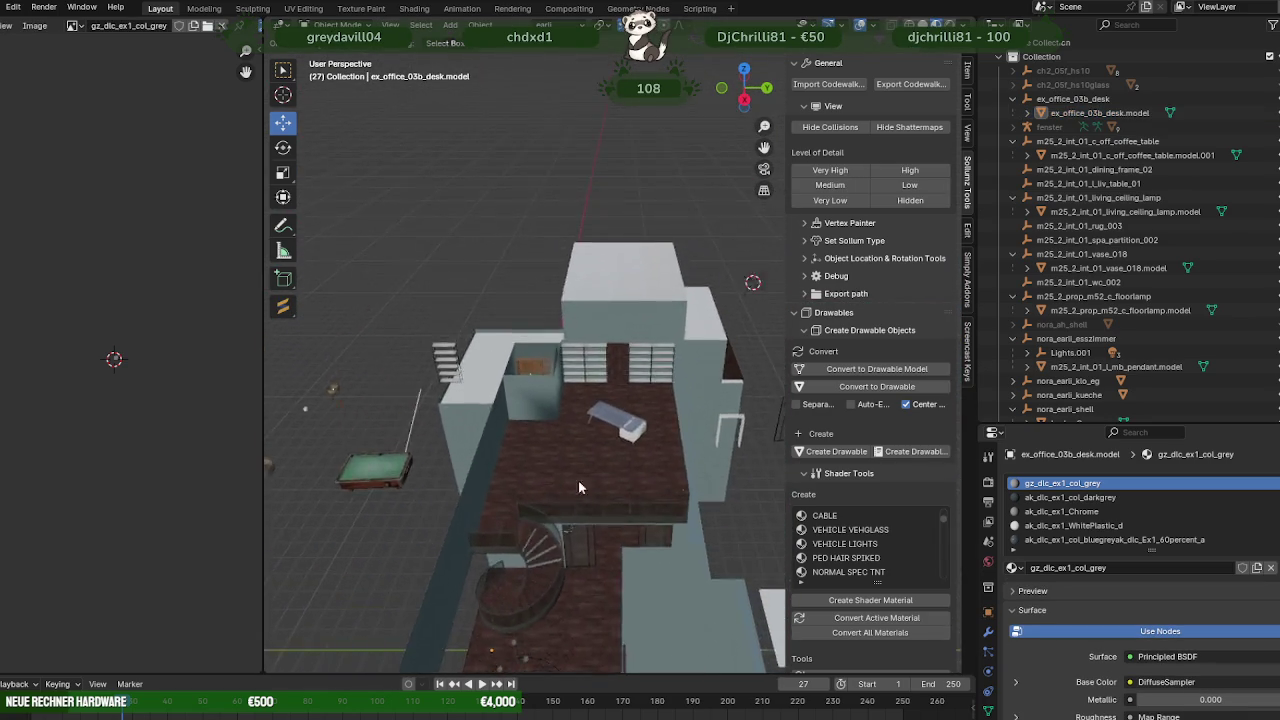
click(561, 388)
shift+click(577, 391)
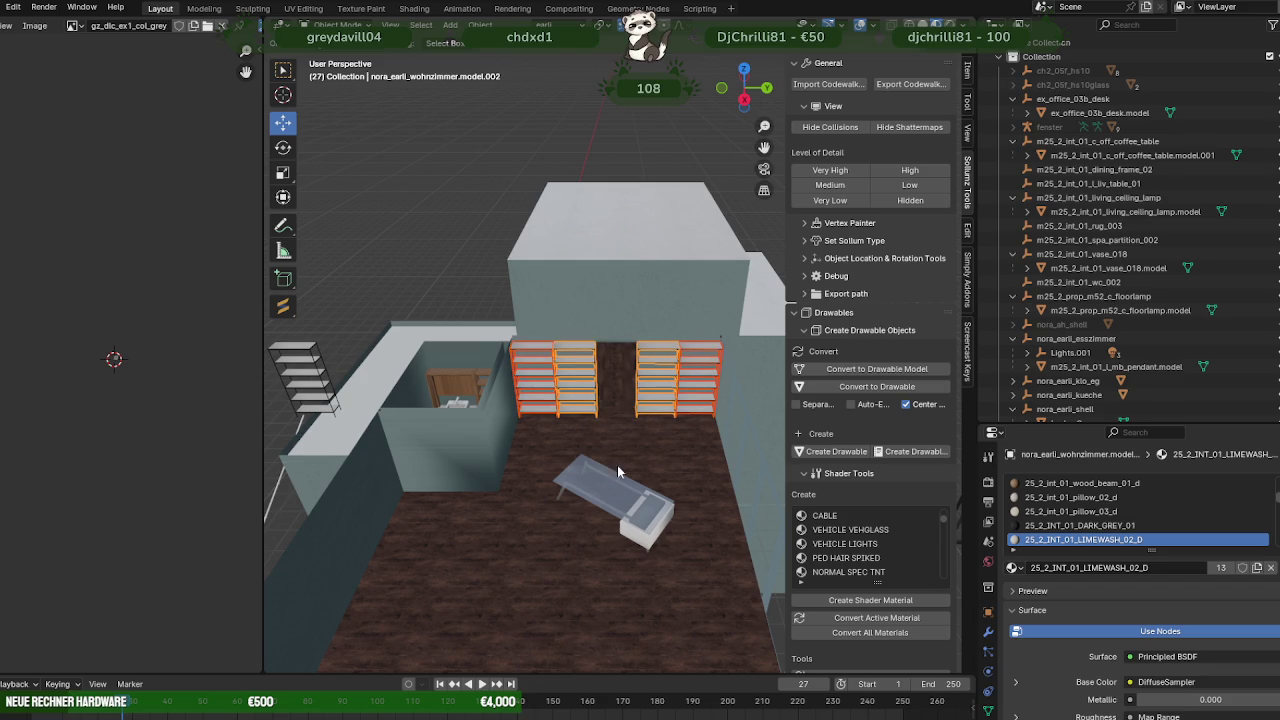
click(614, 482)
right_click(566, 436)
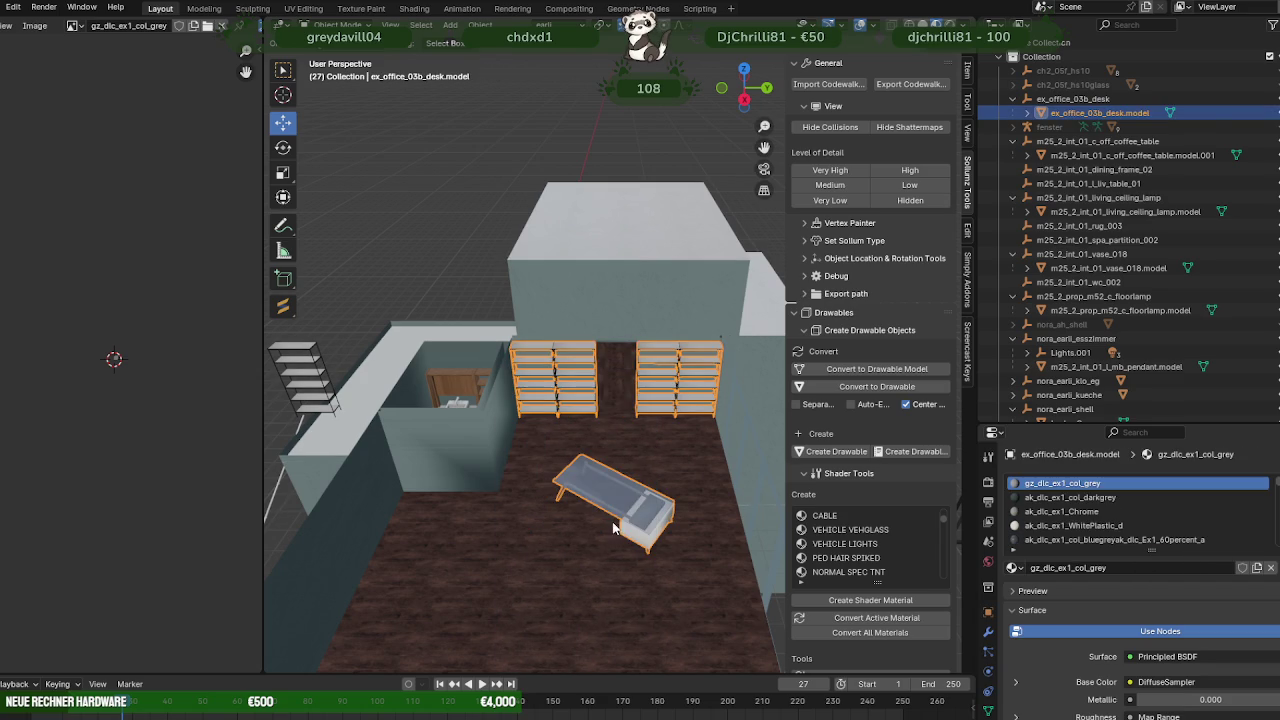
click(1075, 99)
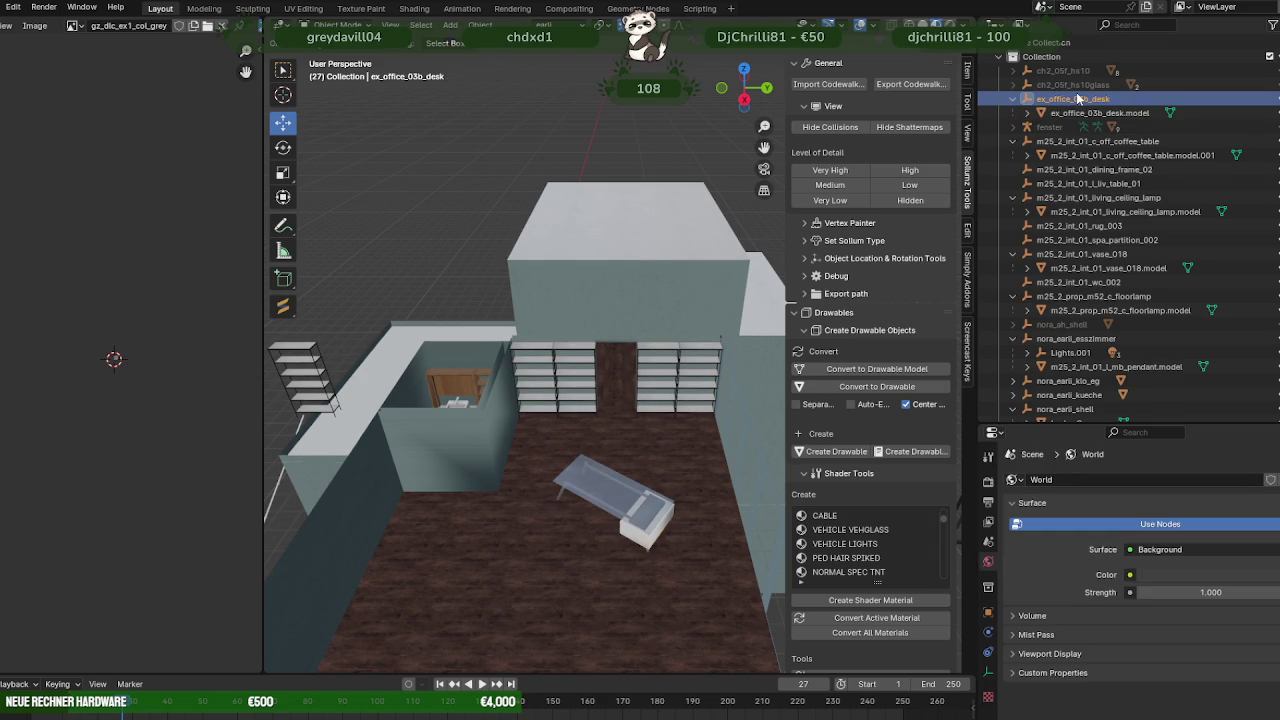
double_click(1076, 101)
key(BackSpace)
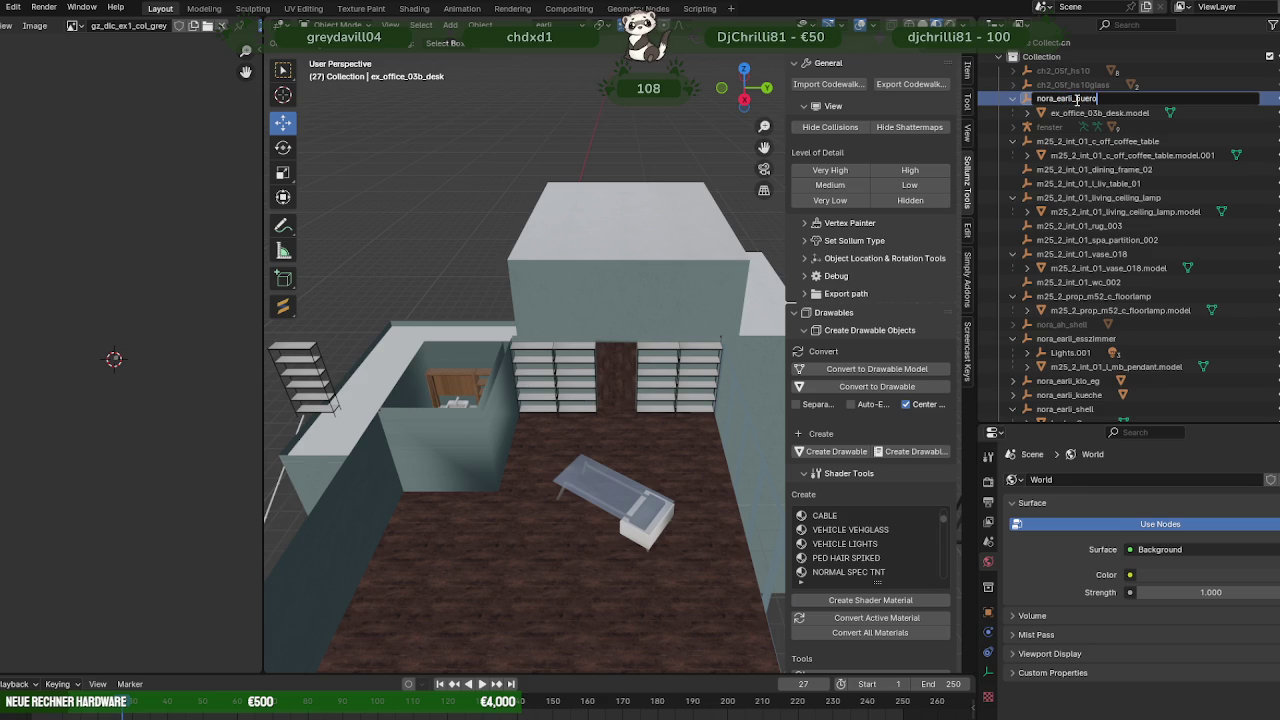
key(Return)
scroll(638, 418, up, 5)
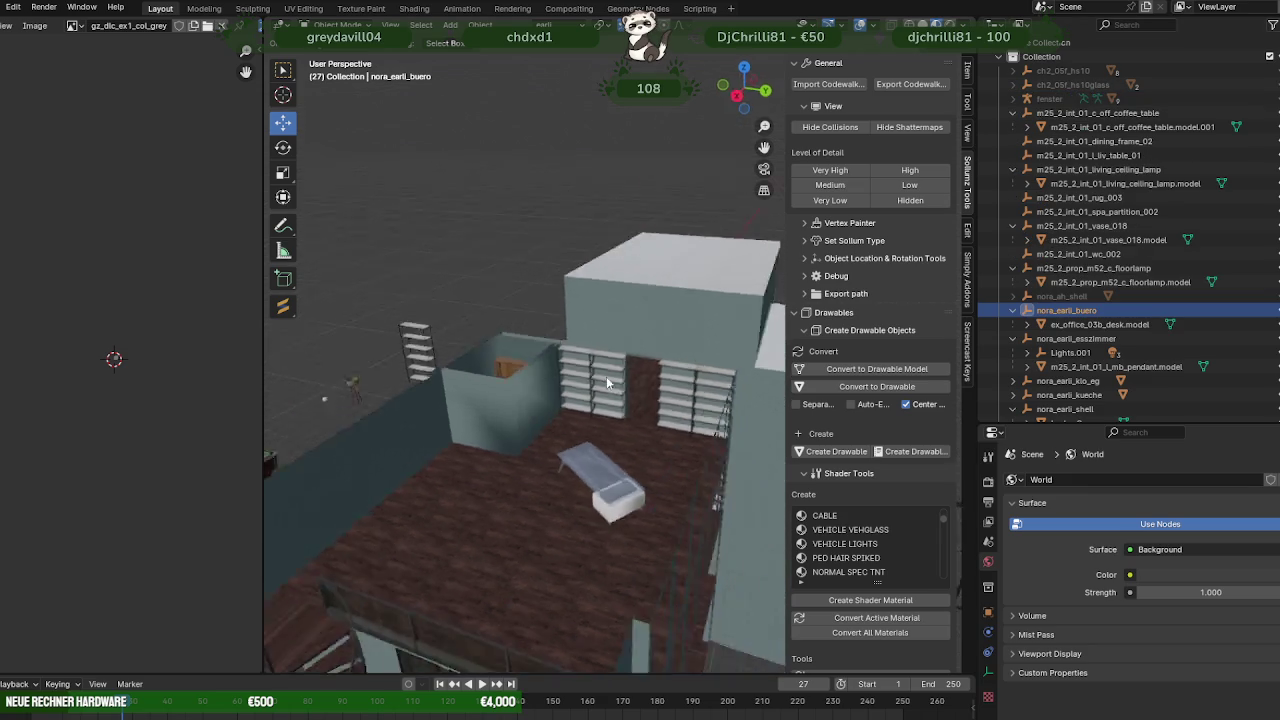
middle_drag(512, 318, 541, 344)
scroll(541, 344, down, 5)
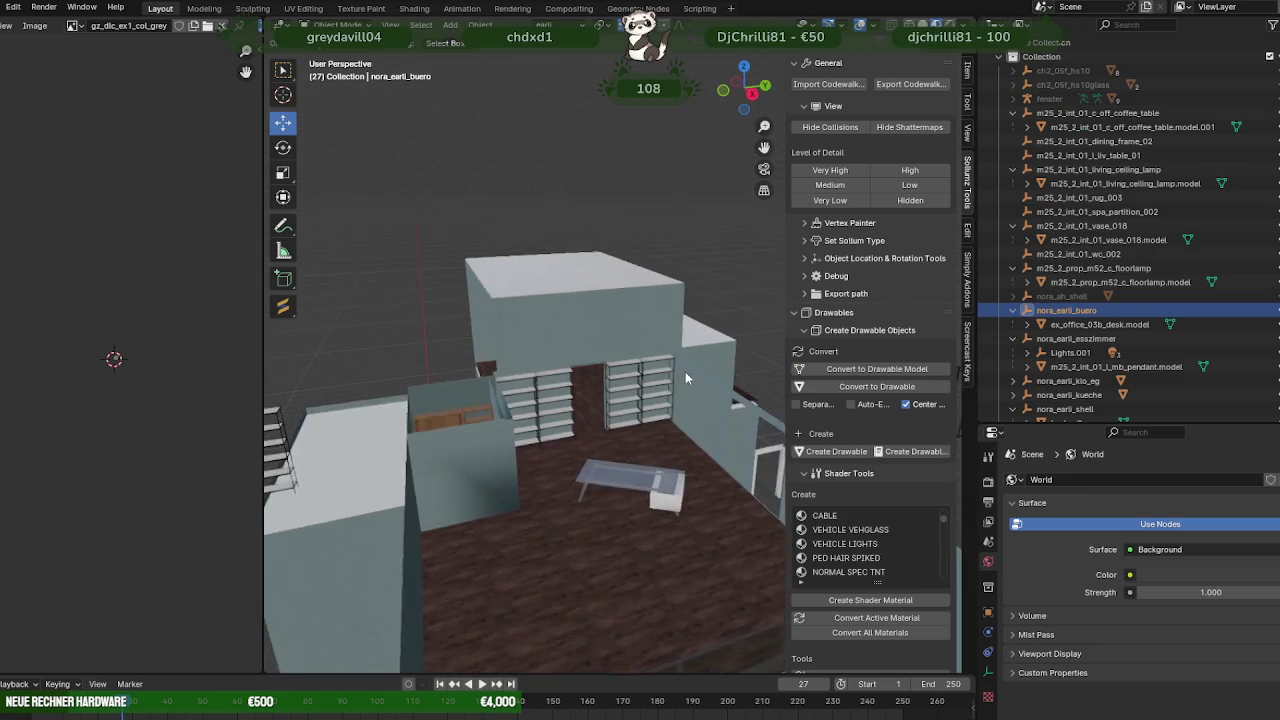
mouse_move(685, 371)
middle_down()
mouse_move(522, 453)
mouse_move(571, 443)
mouse_move(520, 429)
mouse_move(630, 431)
mouse_move(643, 447)
mouse_move(636, 382)
middle_up()
scroll(627, 392, down, 3)
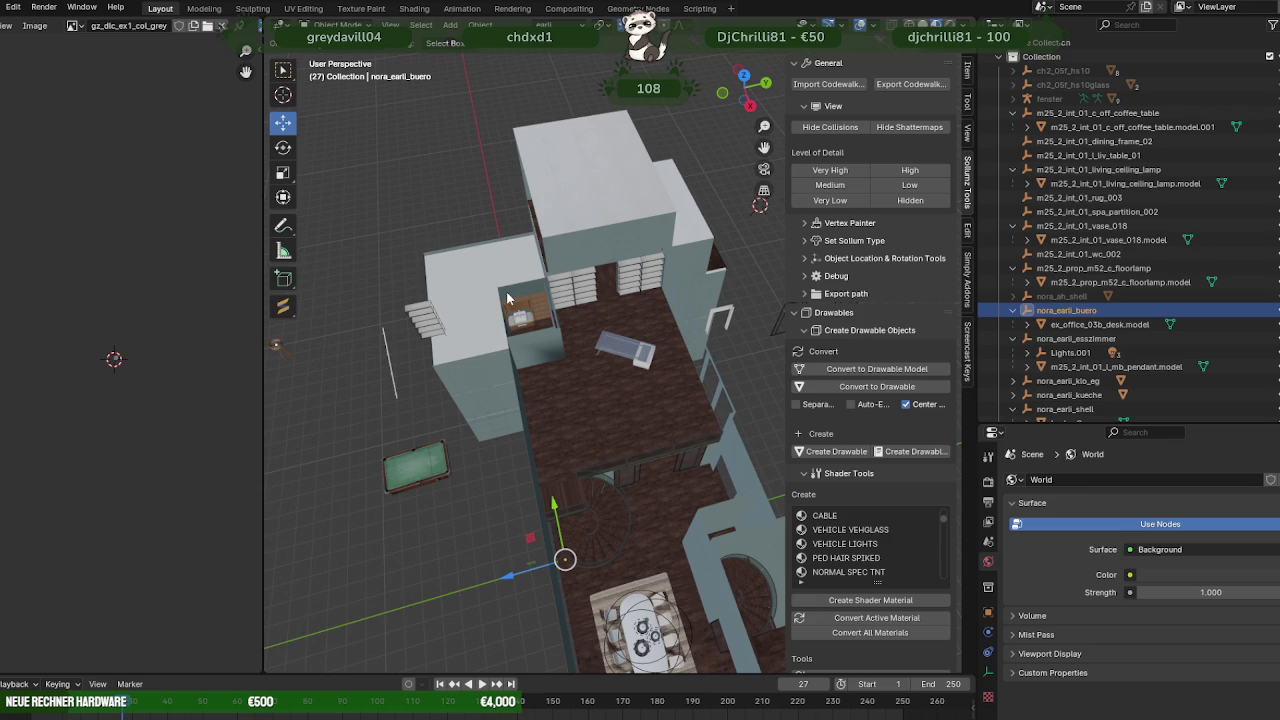
middle_drag(507, 298, 573, 305)
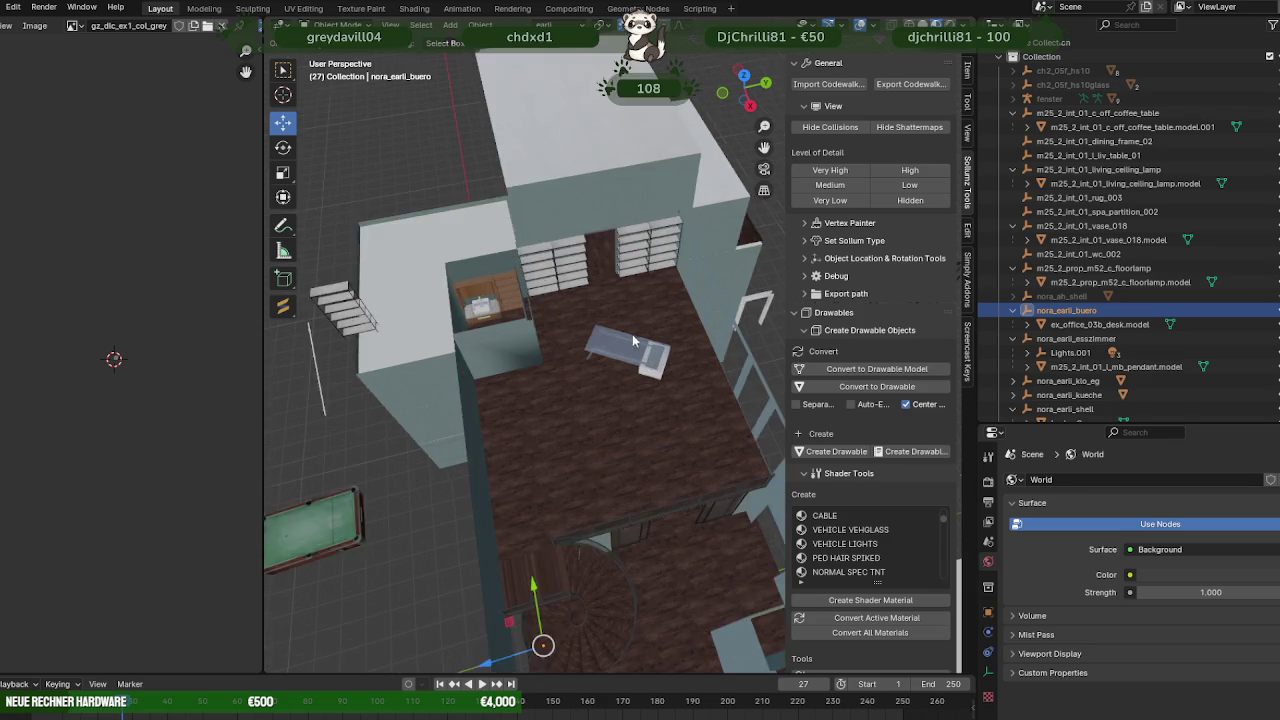